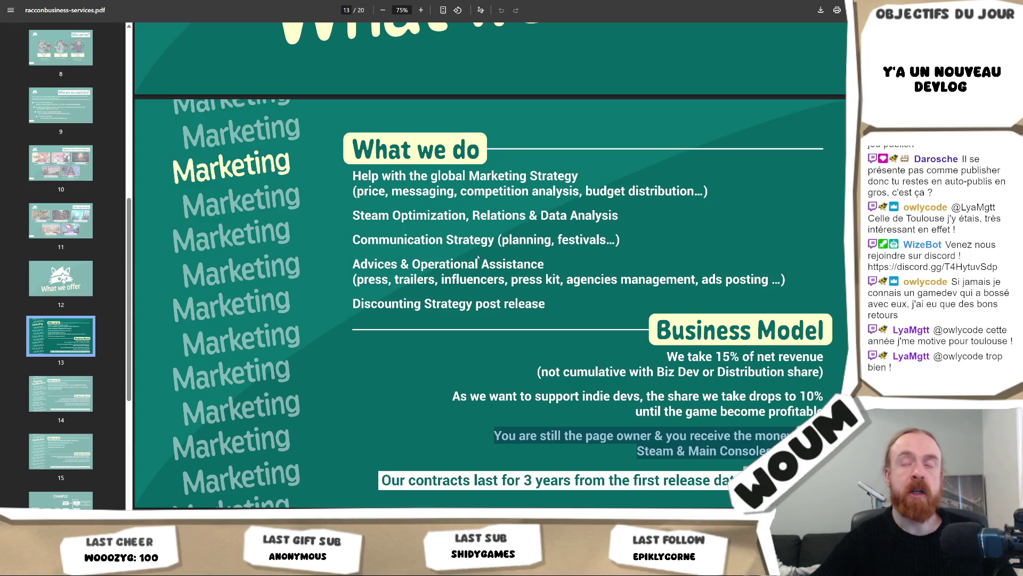
Step: Jump to page 11 of the Raccoon Business services PDF, then settle on page 10, Raccoon Business Projects
click(61, 221)
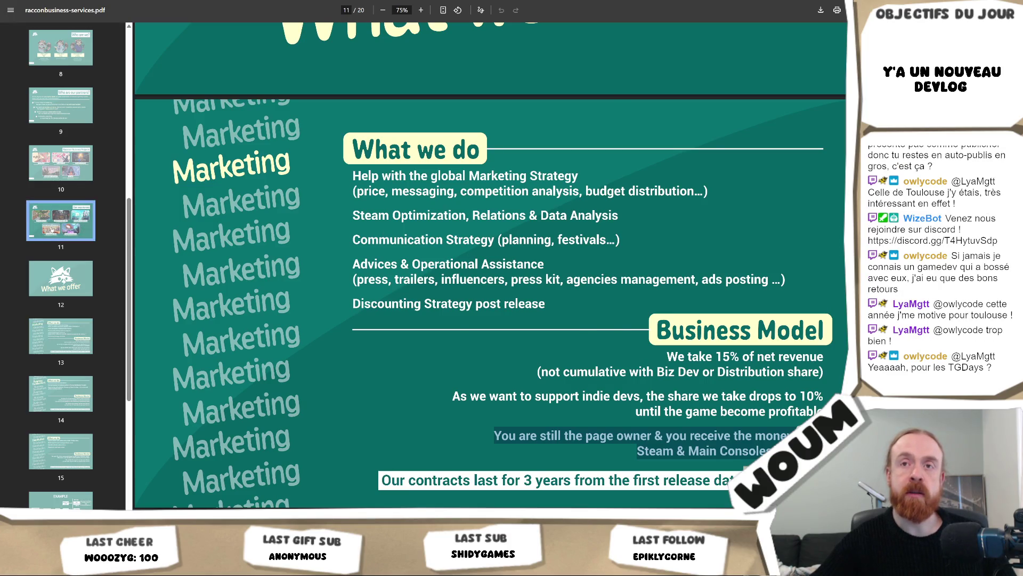
scroll(507, 265, up, 15)
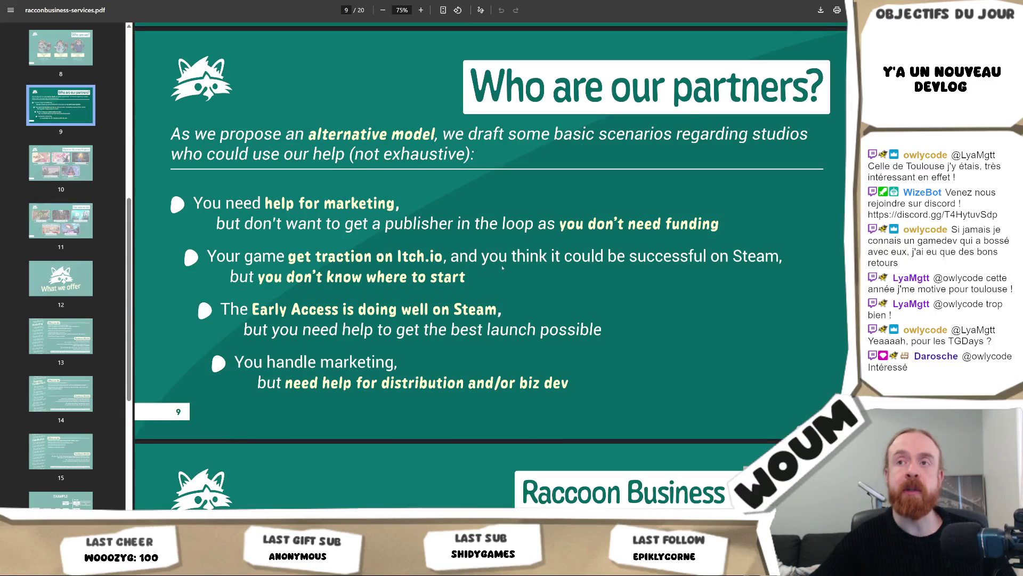
scroll(502, 268, down, 4)
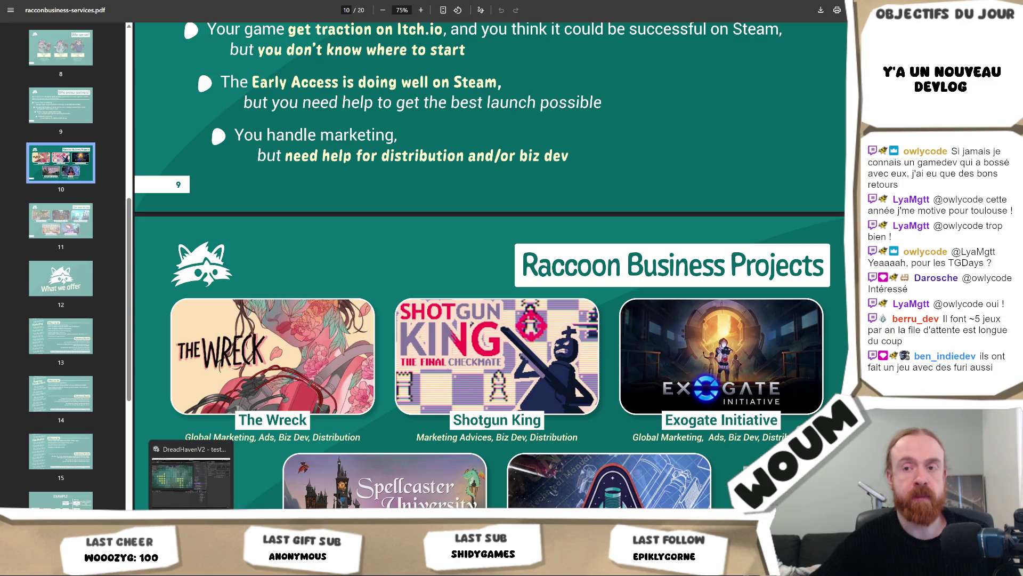
key(alt+Tab)
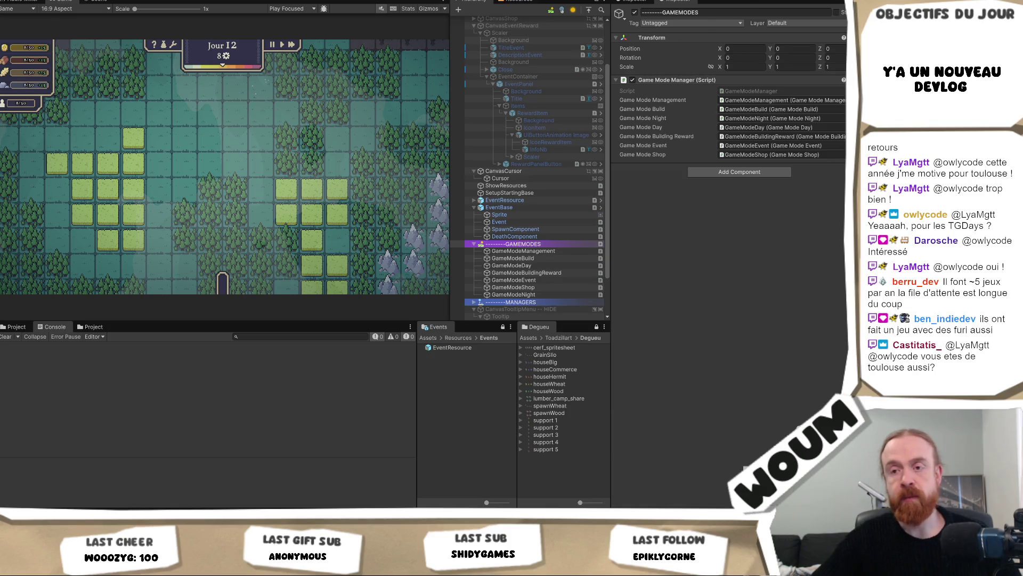
key(alt+Tab)
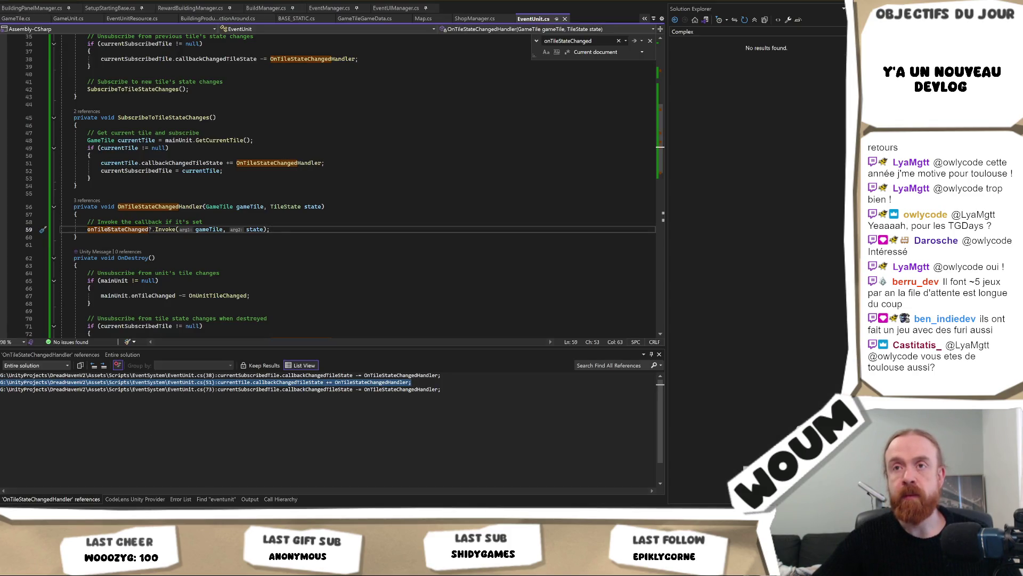
double_click(108, 230)
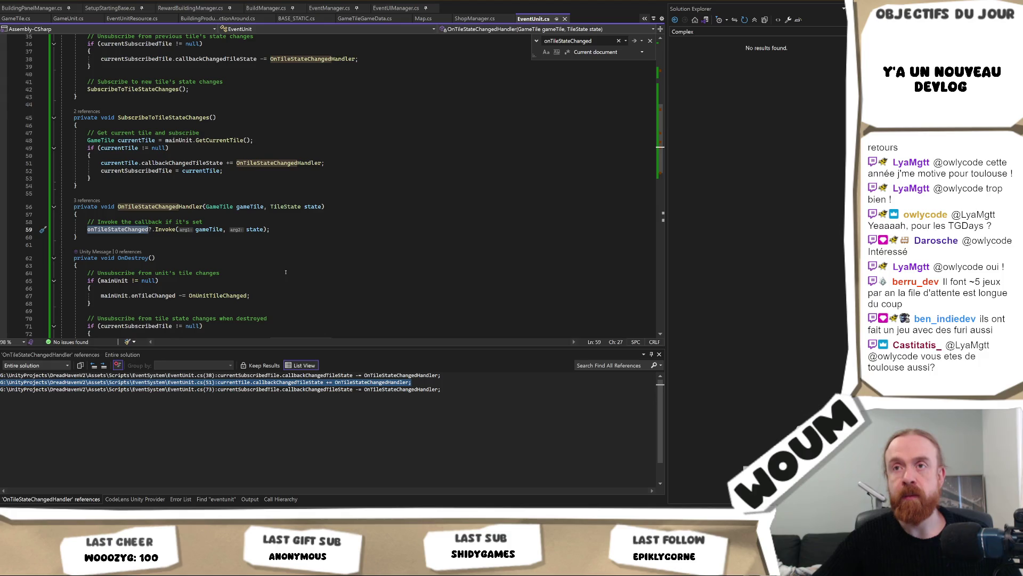
click(289, 229)
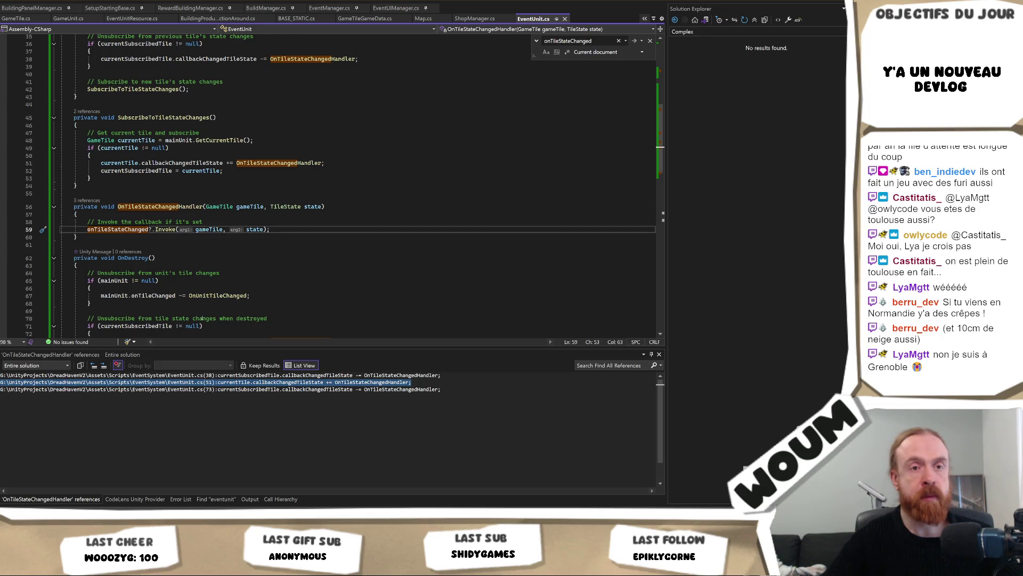
mouse_move(151, 568)
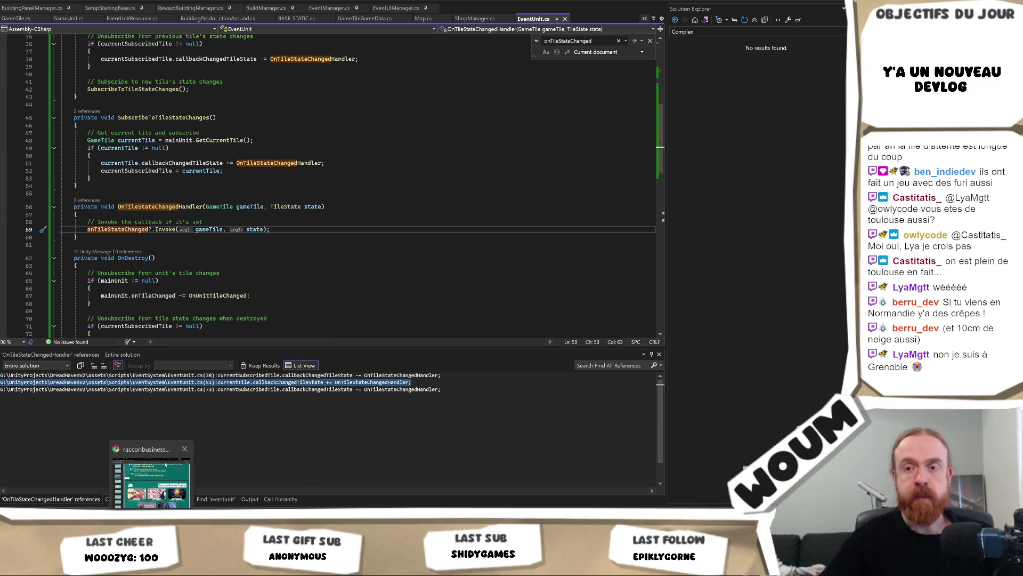
Step: Bring Chrome back, switch to the TGDays event page and select its date and time line
click(151, 474)
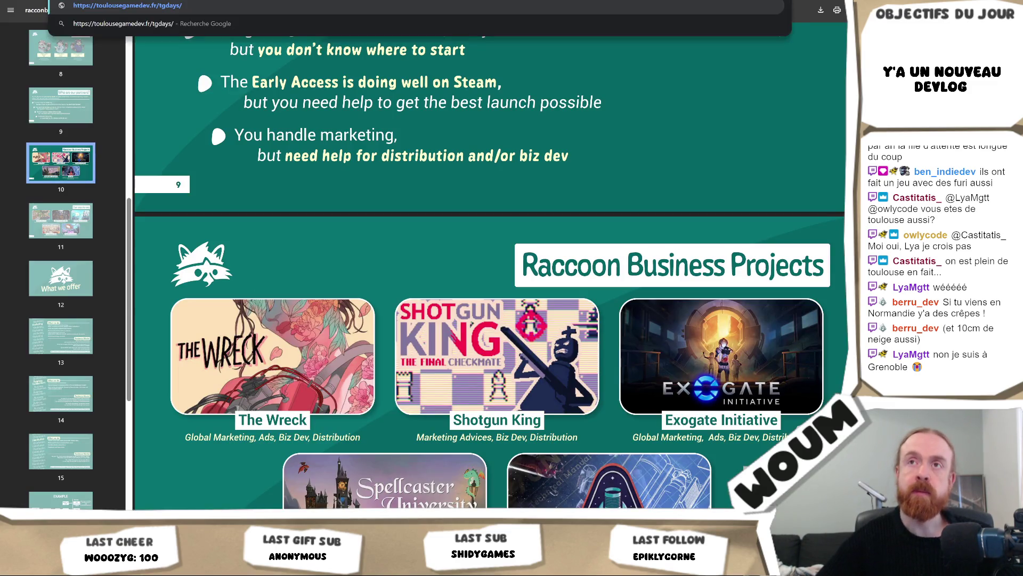
key(ctrl+Tab)
scroll(456, 220, down, 10)
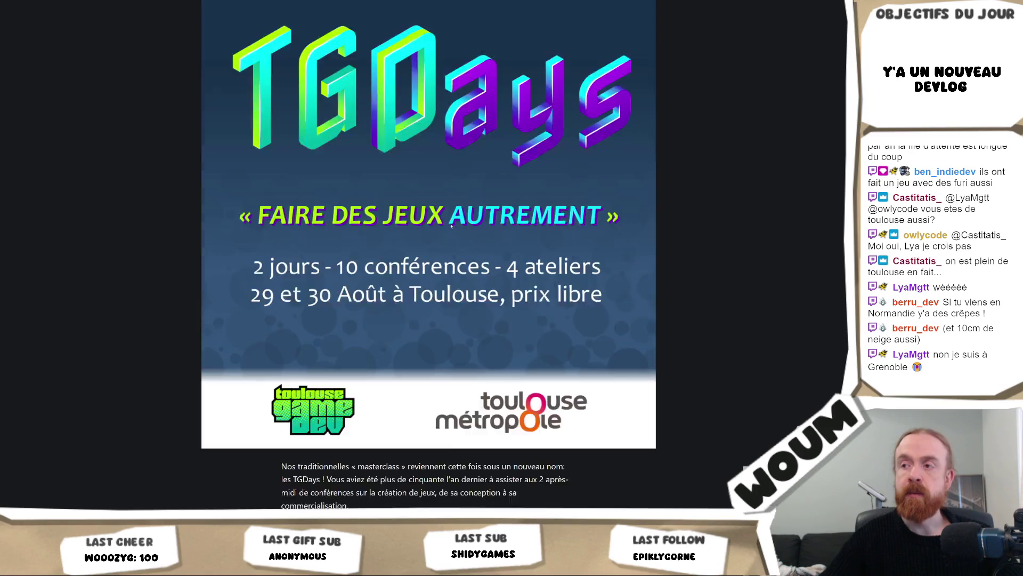
scroll(587, 212, down, 5)
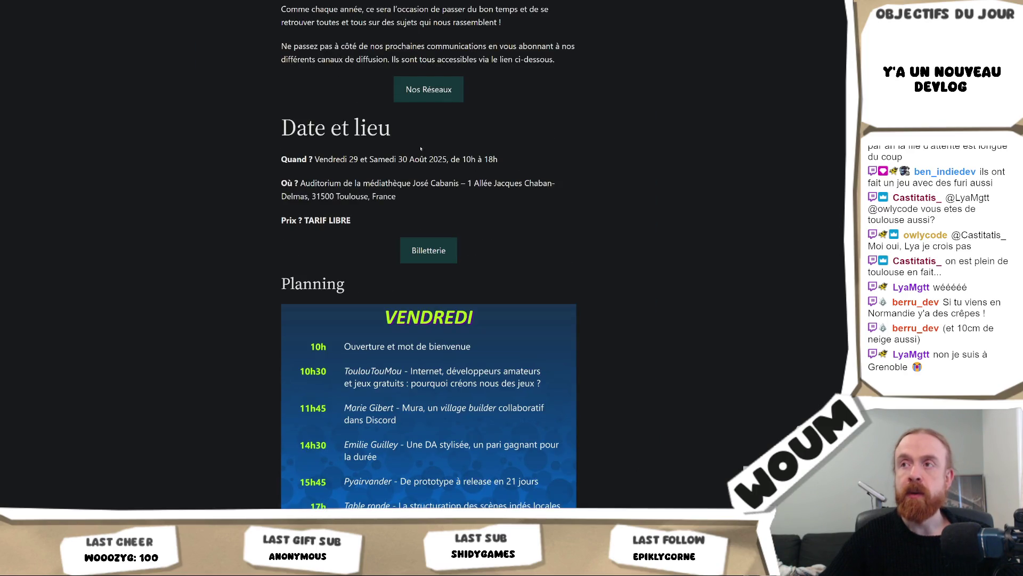
triple_click(364, 160)
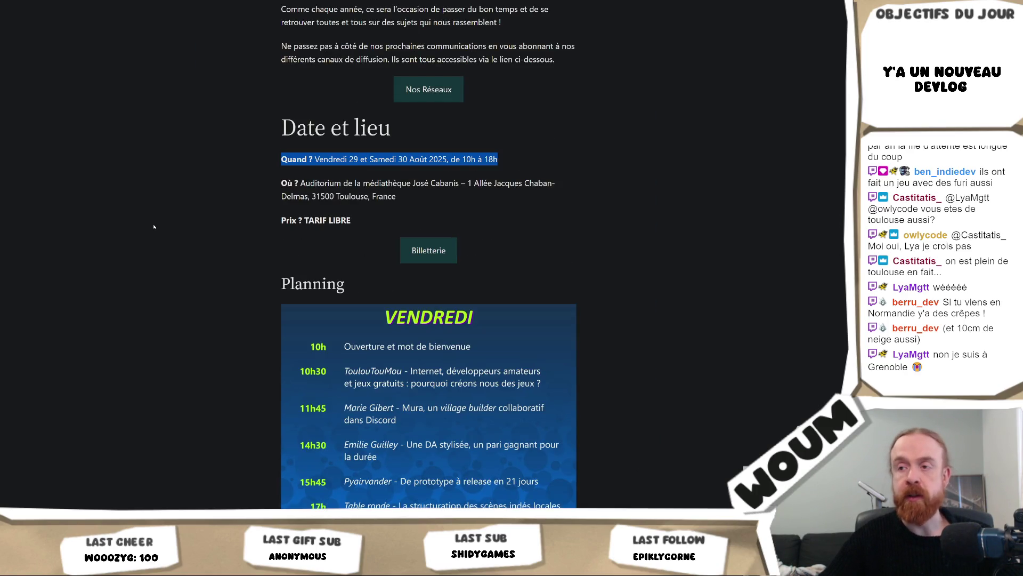
Step: Scroll through the TGDays planning and speaker list, then return to Unity
scroll(153, 226, down, 1)
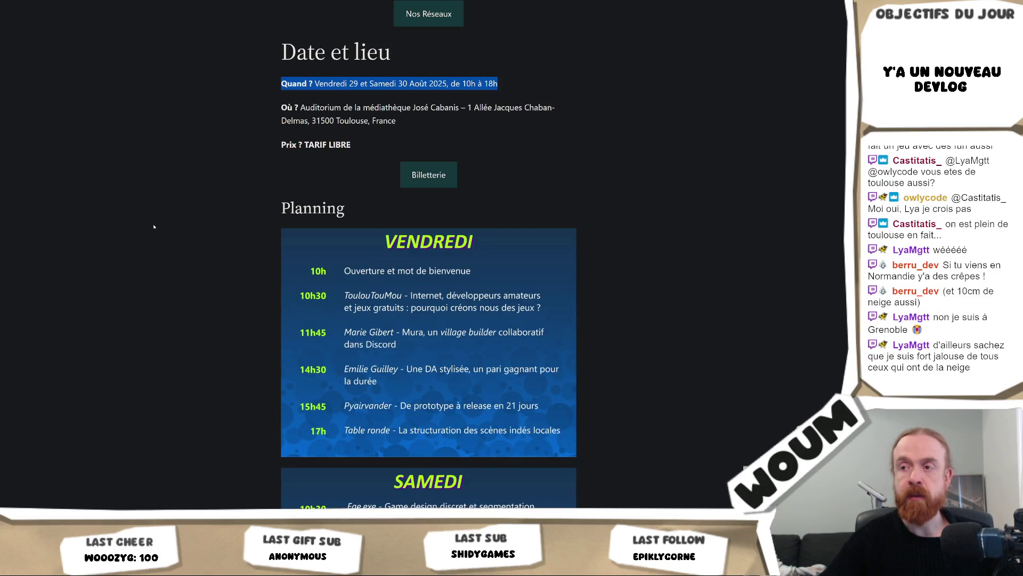
scroll(153, 226, down, 2)
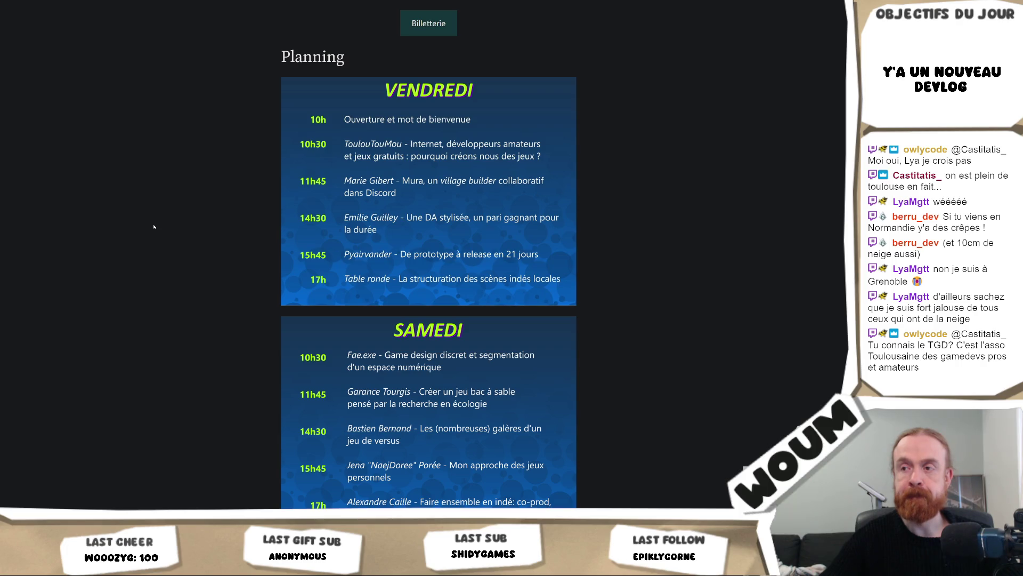
scroll(154, 227, down, 1)
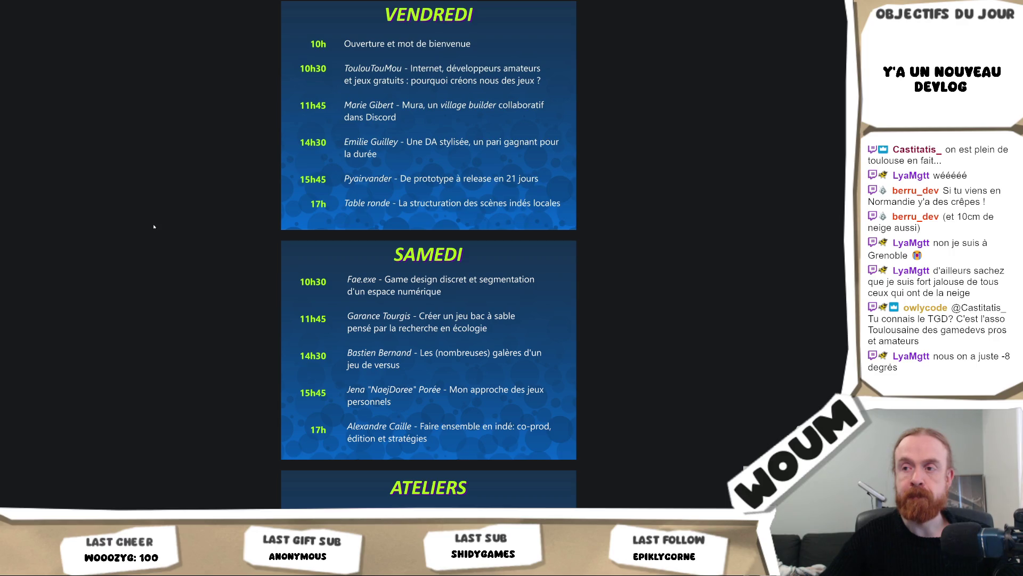
scroll(154, 227, down, 1)
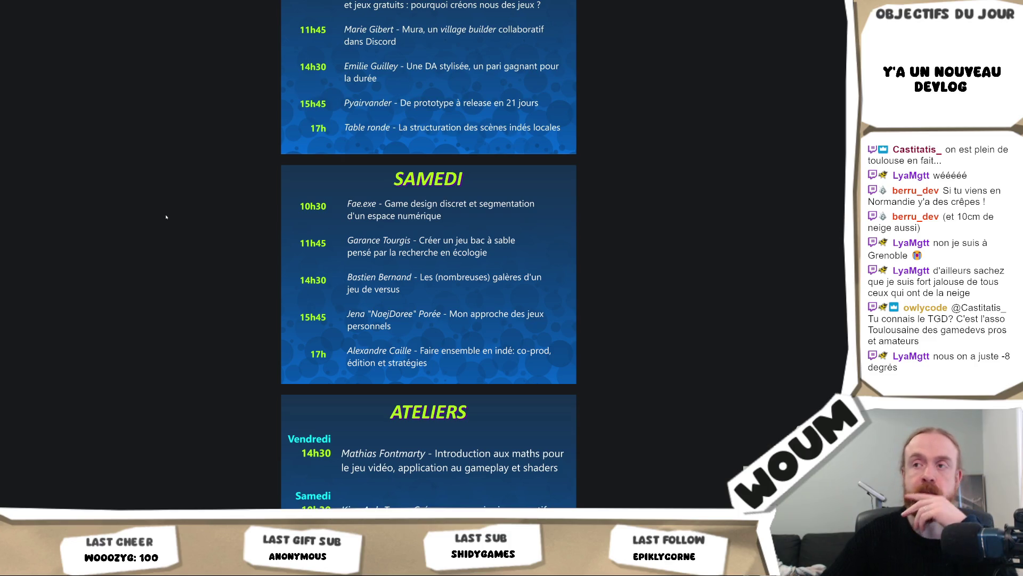
scroll(166, 217, up, 4)
scroll(167, 217, down, 4)
scroll(167, 217, up, 2)
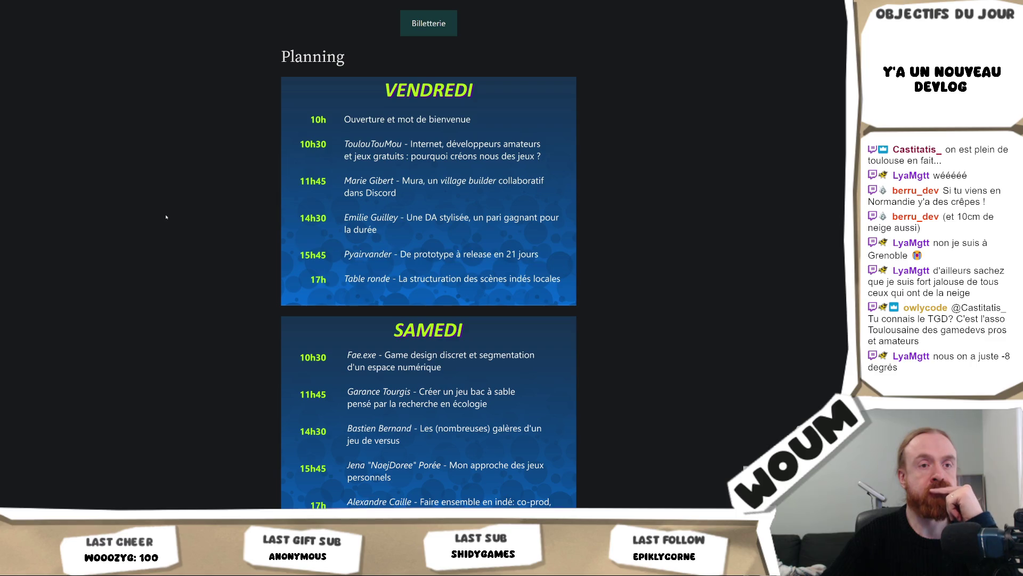
scroll(167, 217, down, 5)
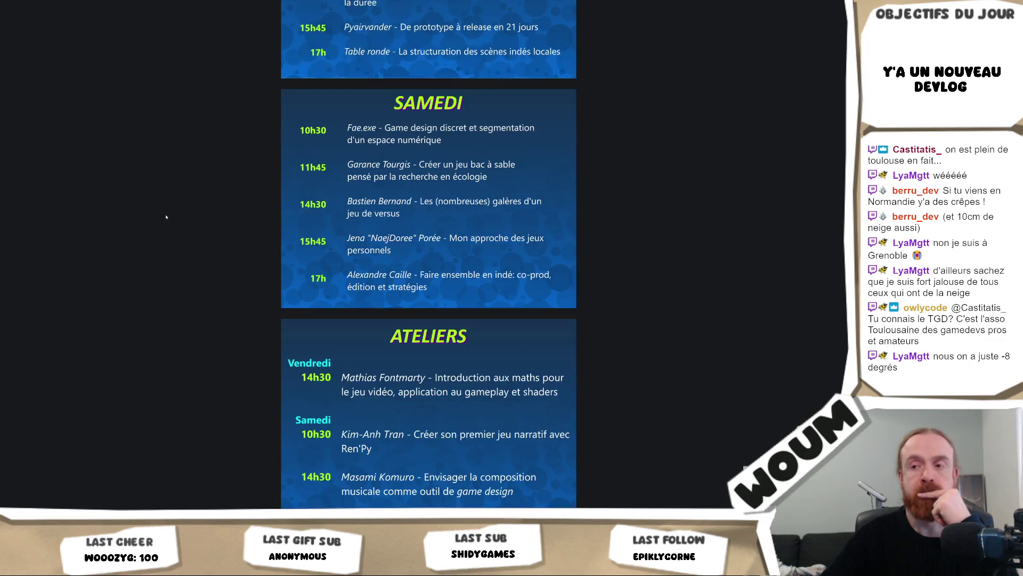
scroll(166, 217, down, 2)
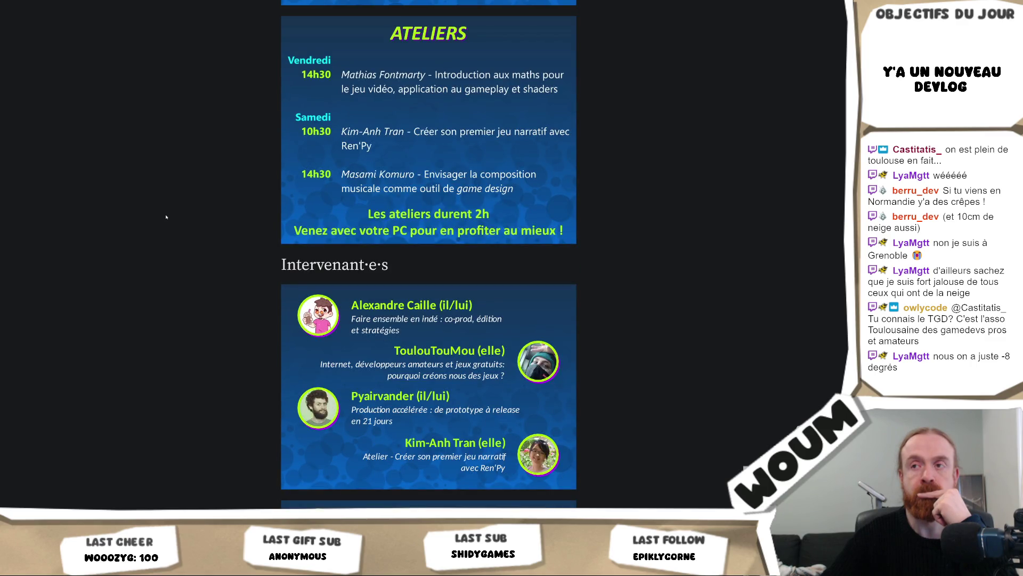
scroll(167, 217, down, 2)
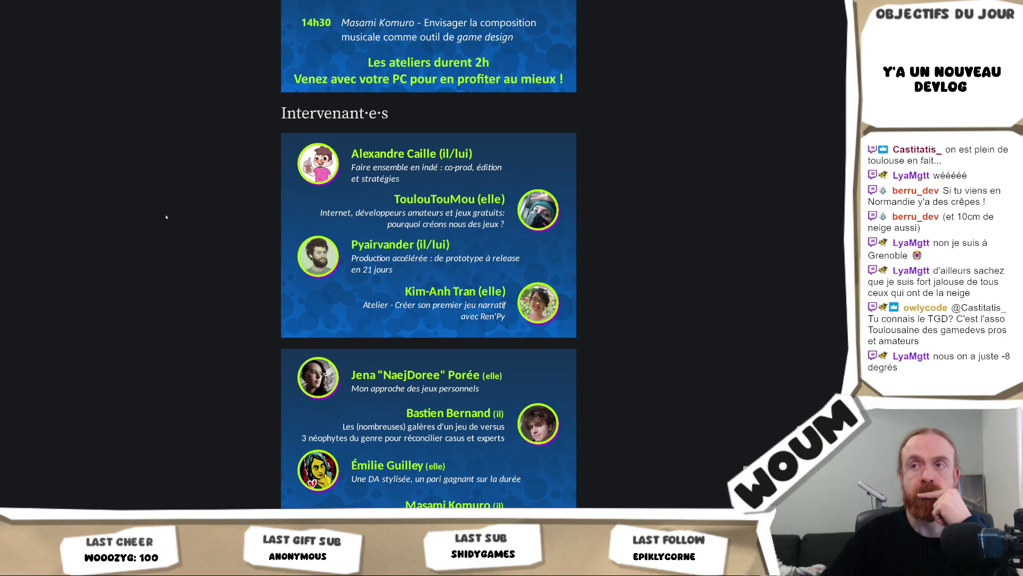
scroll(166, 216, down, 1)
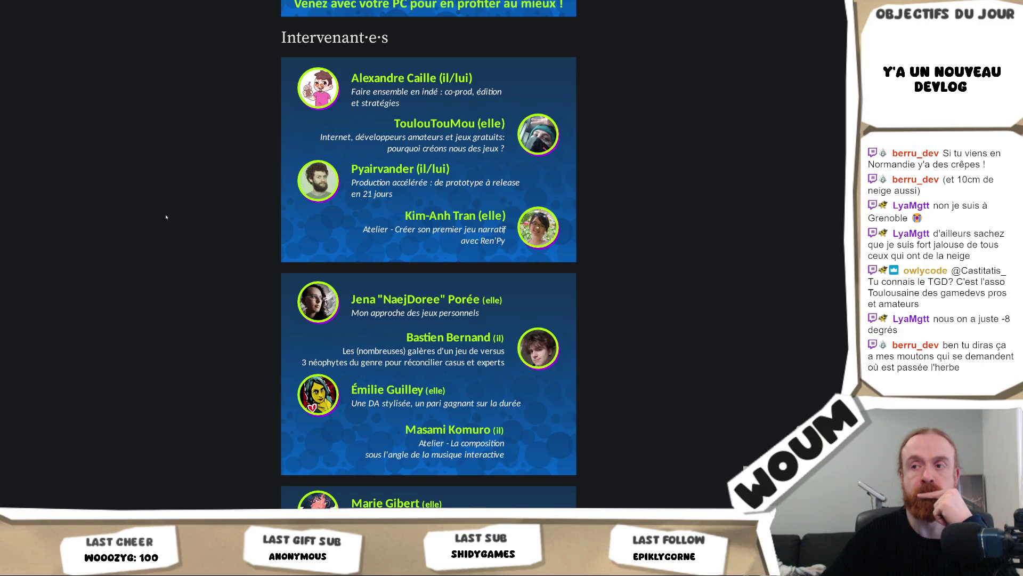
scroll(166, 217, down, 3)
scroll(167, 217, down, 2)
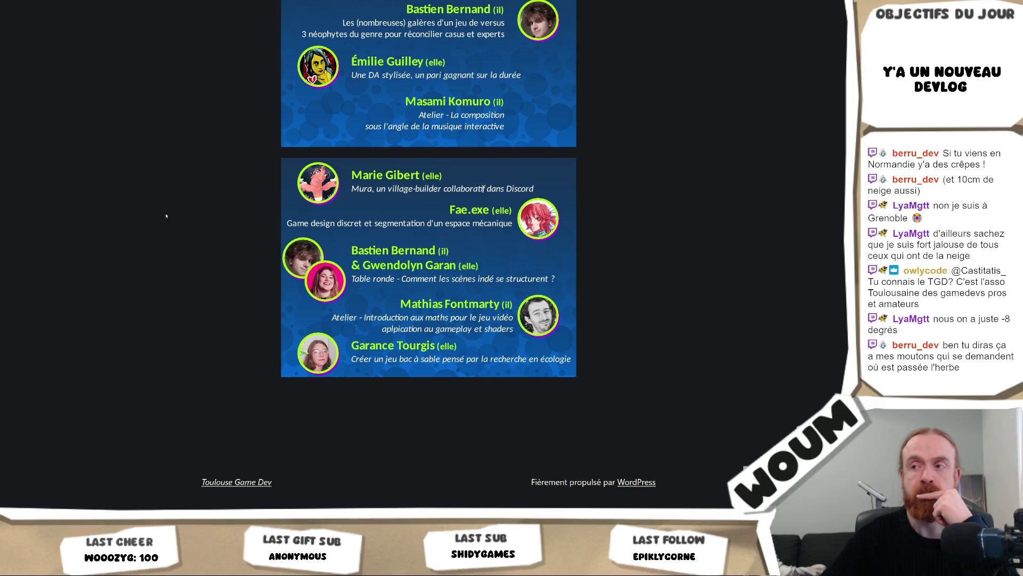
scroll(167, 216, up, 5)
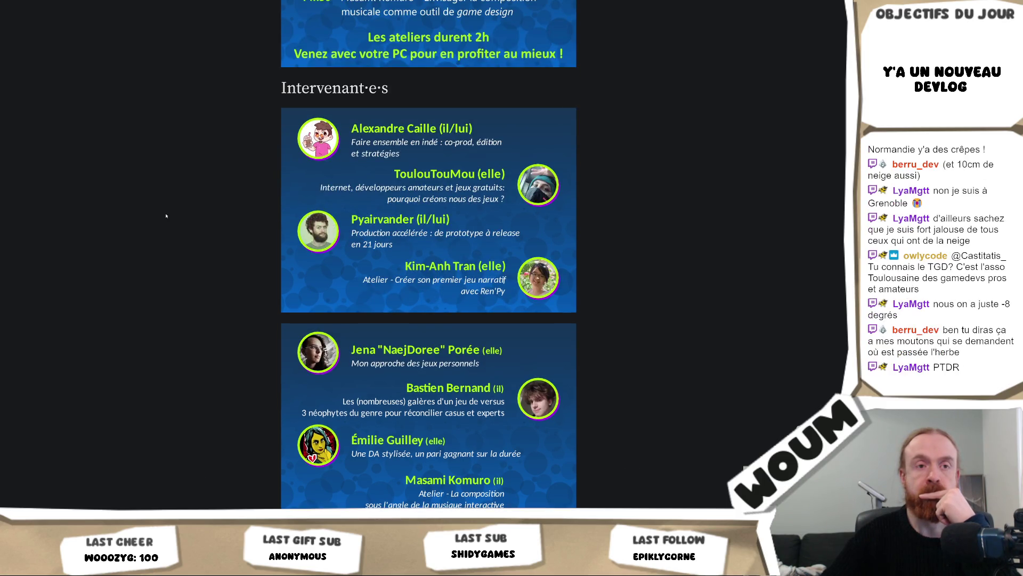
scroll(166, 216, up, 9)
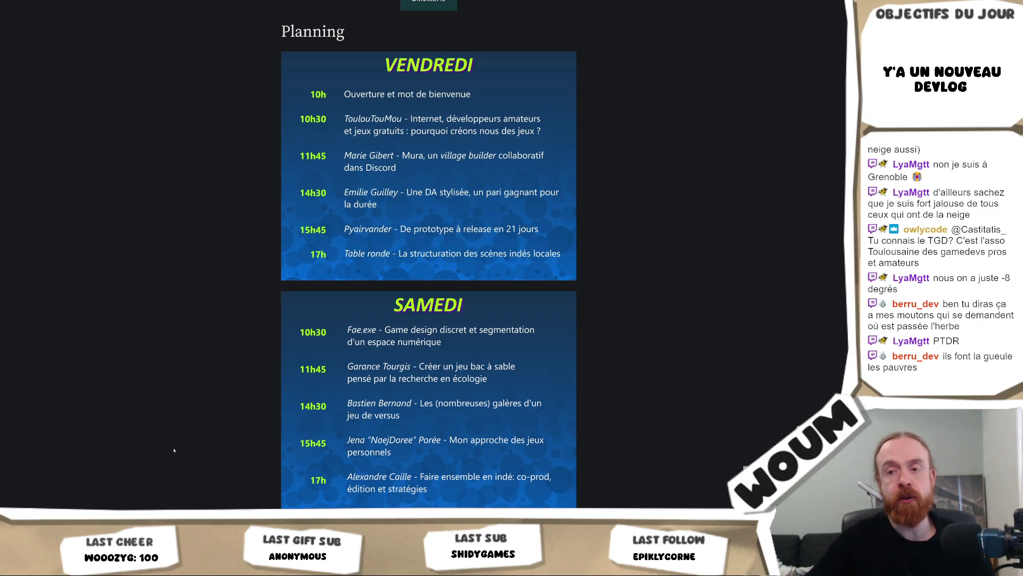
key(alt+Tab)
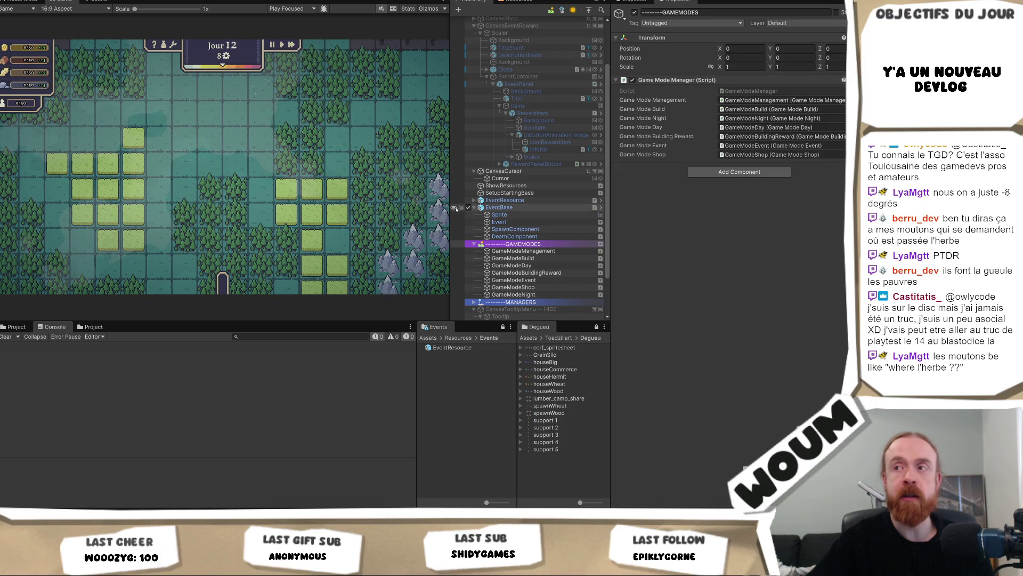
Step: Widen the Game view slightly by narrowing the Hierarchy panel
mouse_move(450, 214)
mouse_down()
mouse_move(468, 213)
mouse_move(440, 217)
mouse_up()
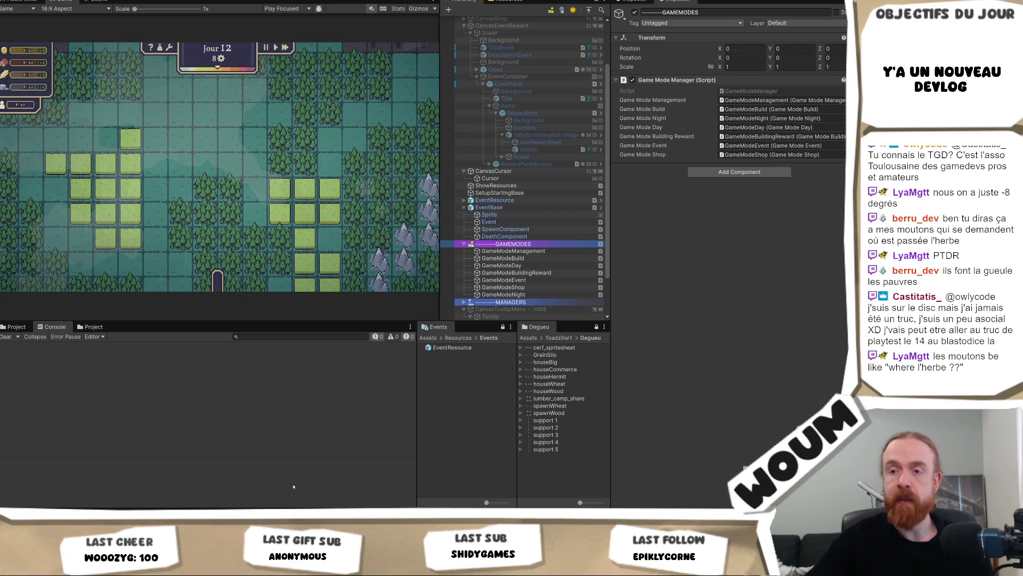
key(alt+Tab)
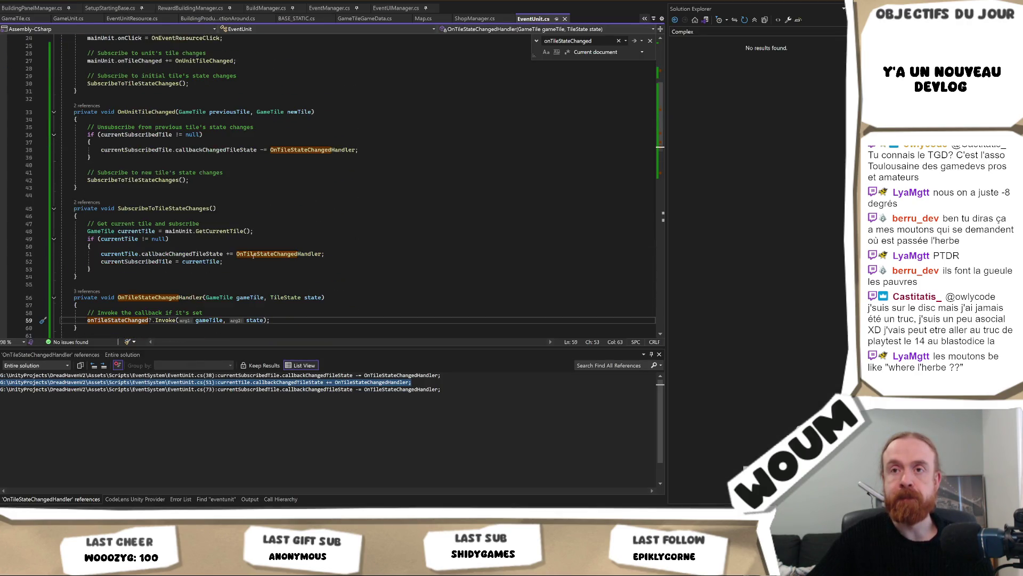
scroll(247, 255, up, 2)
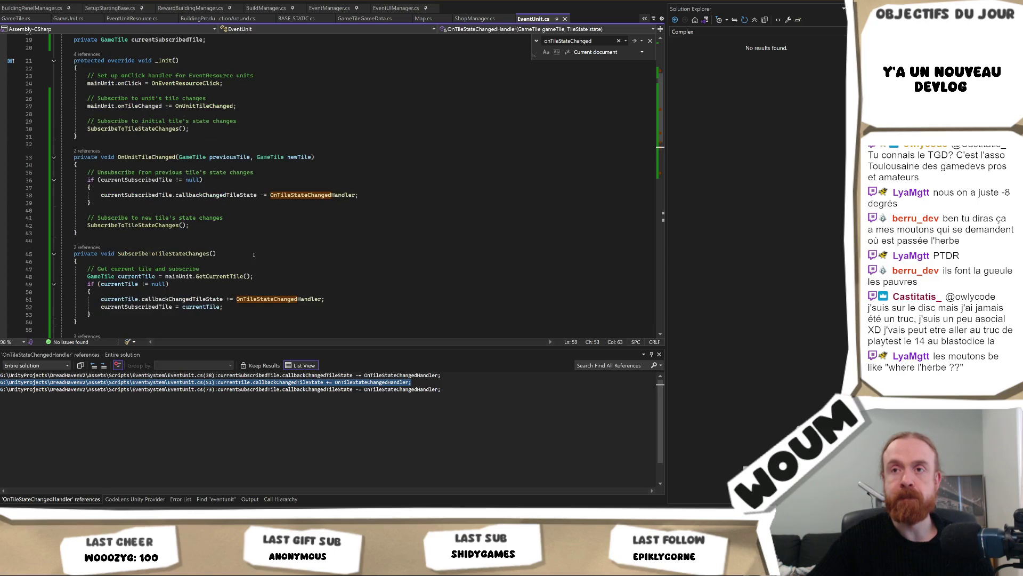
scroll(254, 255, down, 1)
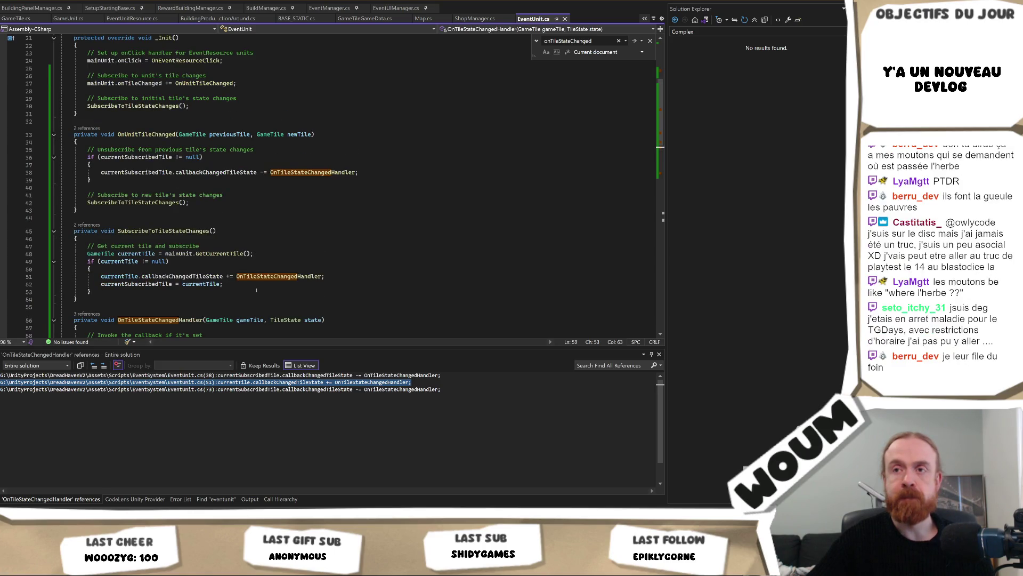
click(218, 292)
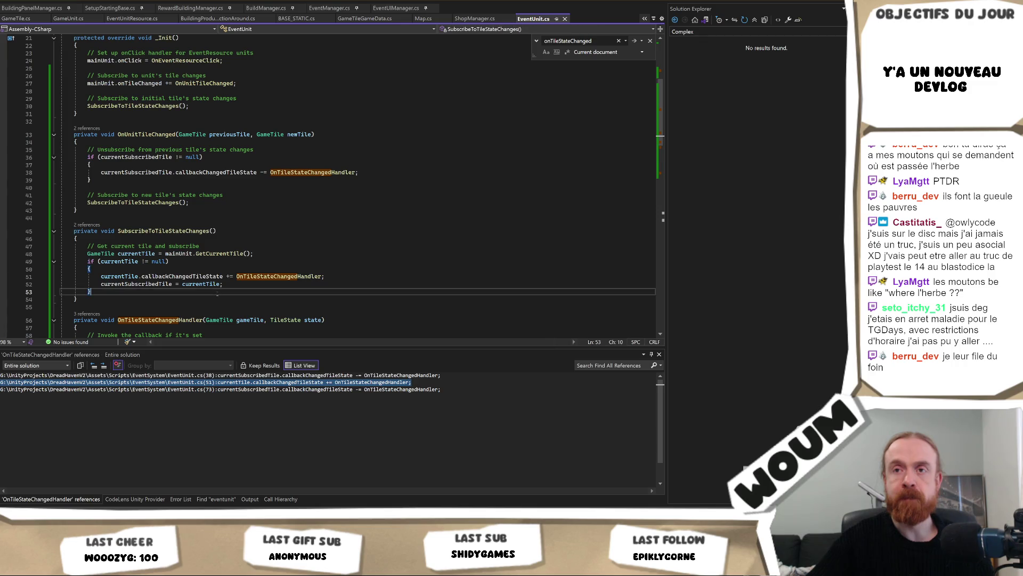
scroll(220, 293, down, 1)
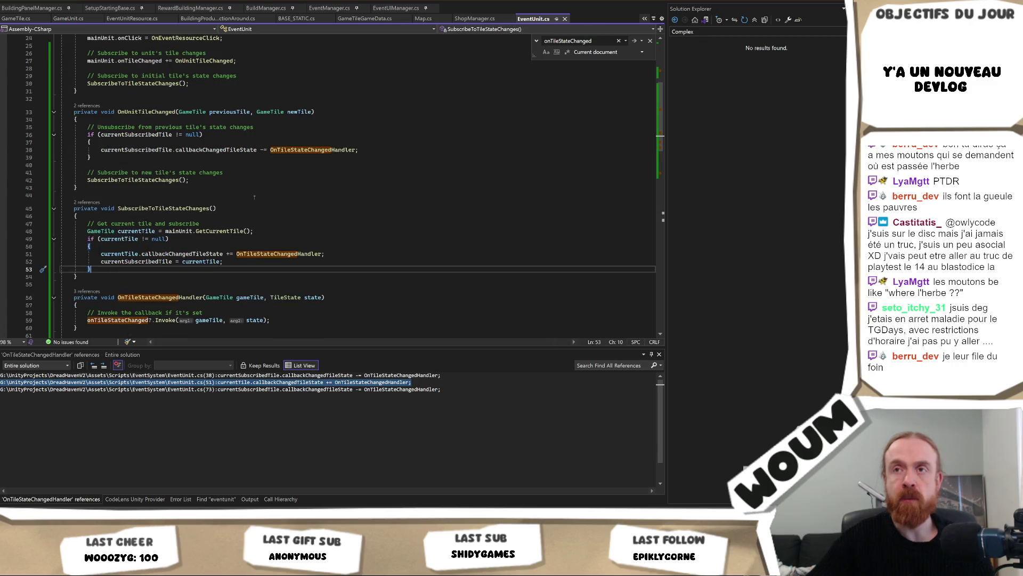
scroll(278, 255, up, 3)
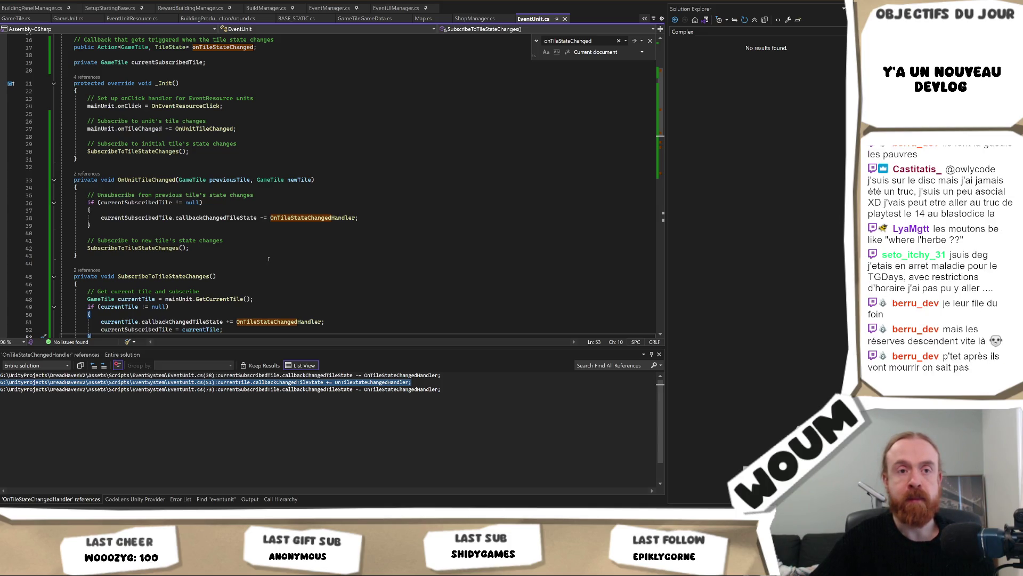
click(268, 226)
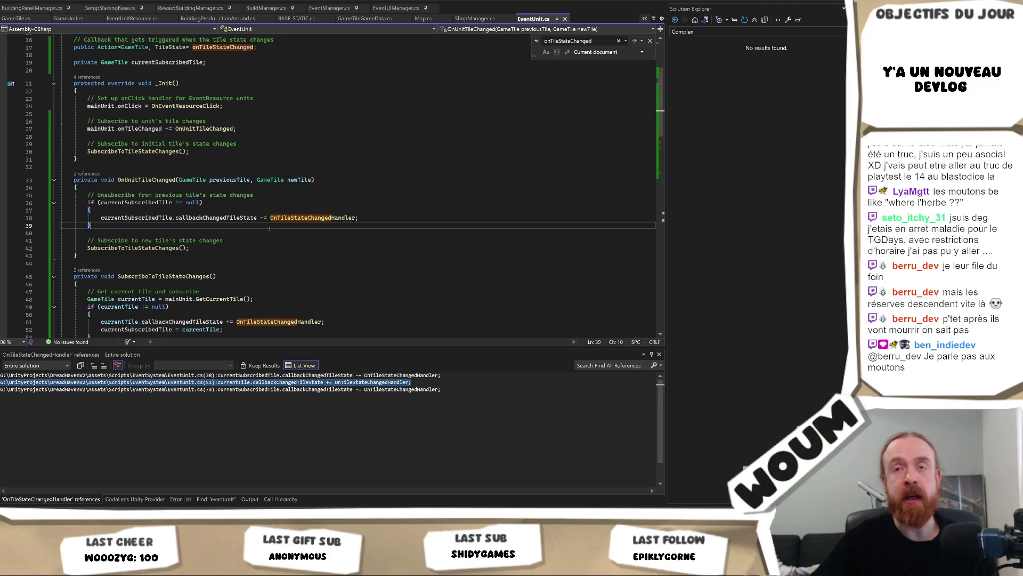
click(268, 239)
click(264, 245)
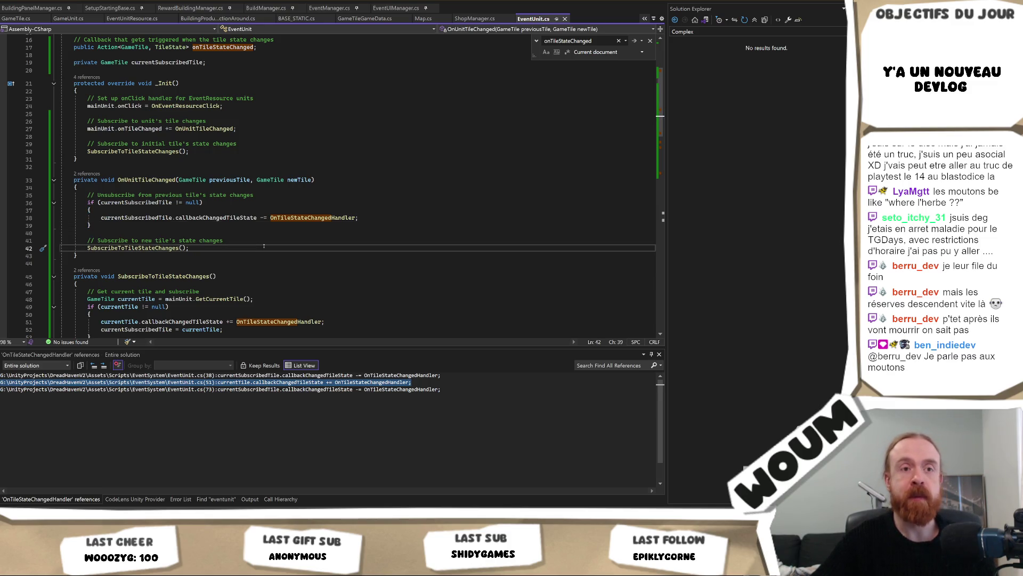
key(Left)
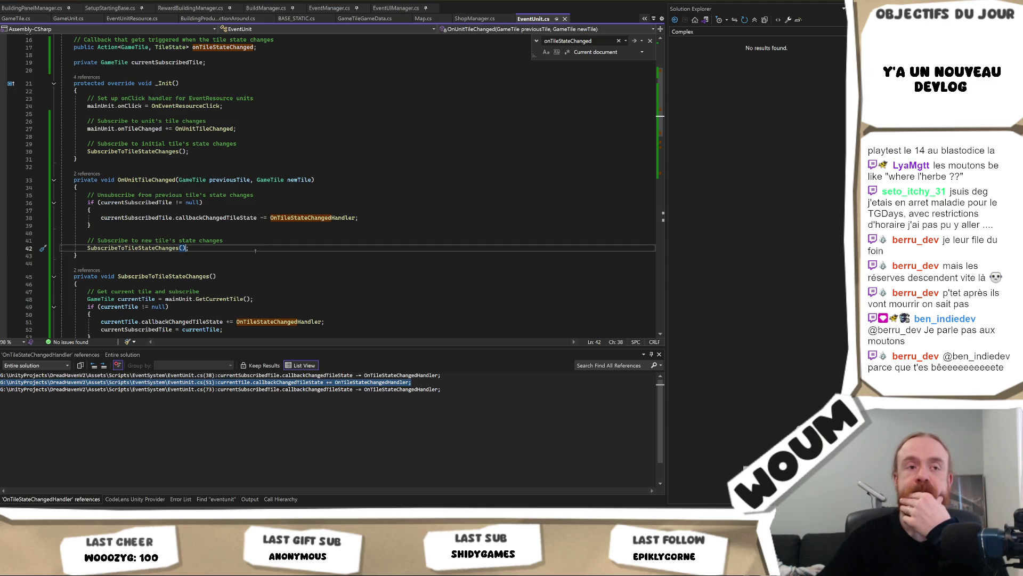
scroll(255, 250, down, 1)
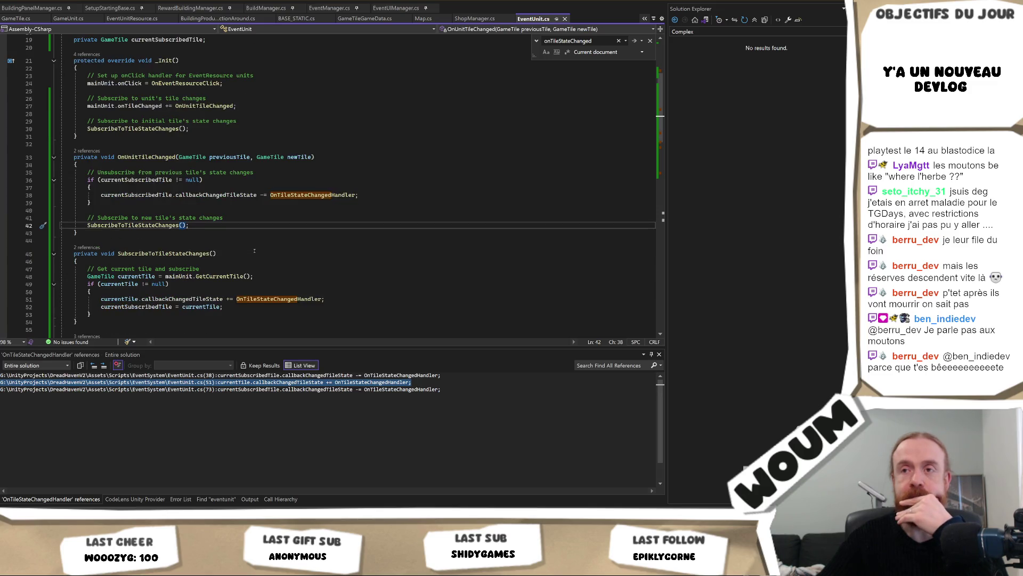
scroll(255, 250, down, 1)
scroll(255, 251, down, 2)
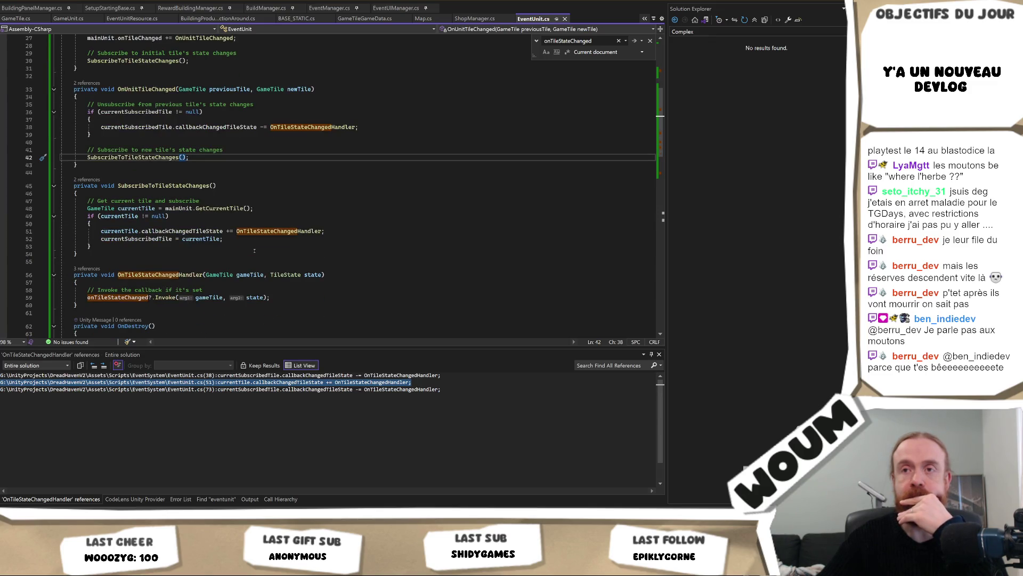
click(203, 274)
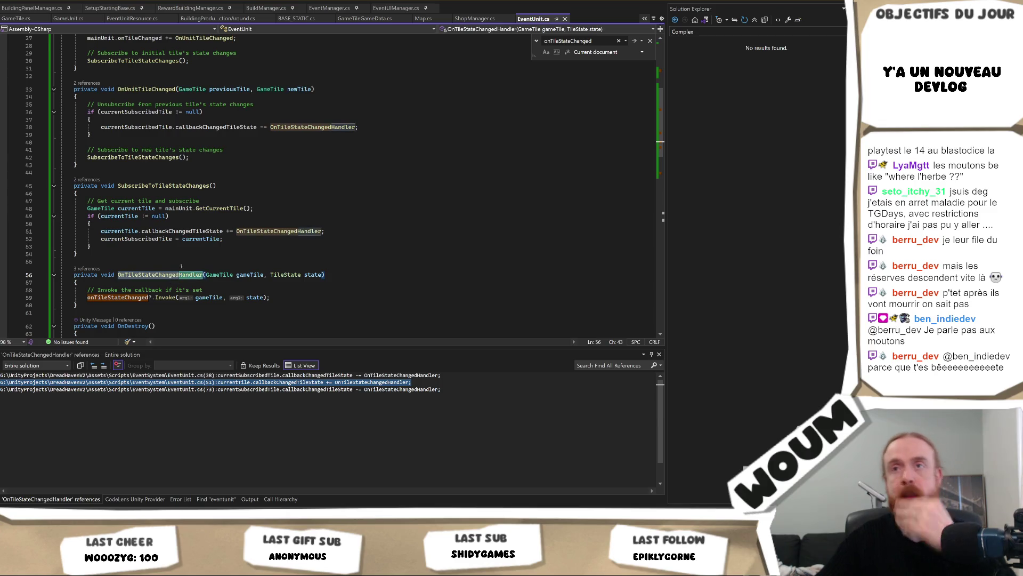
scroll(203, 274, up, 3)
scroll(183, 238, up, 2)
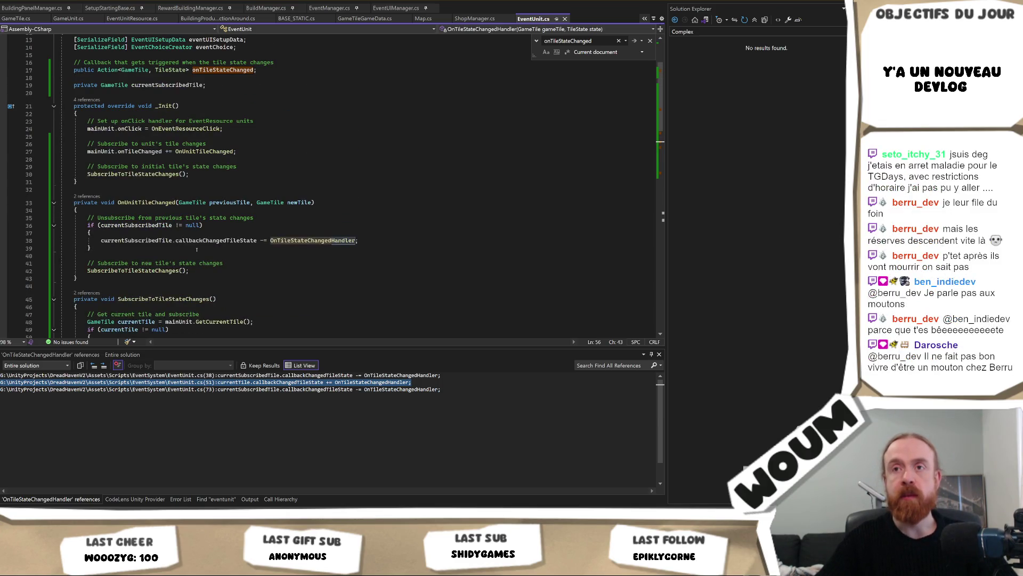
click(204, 179)
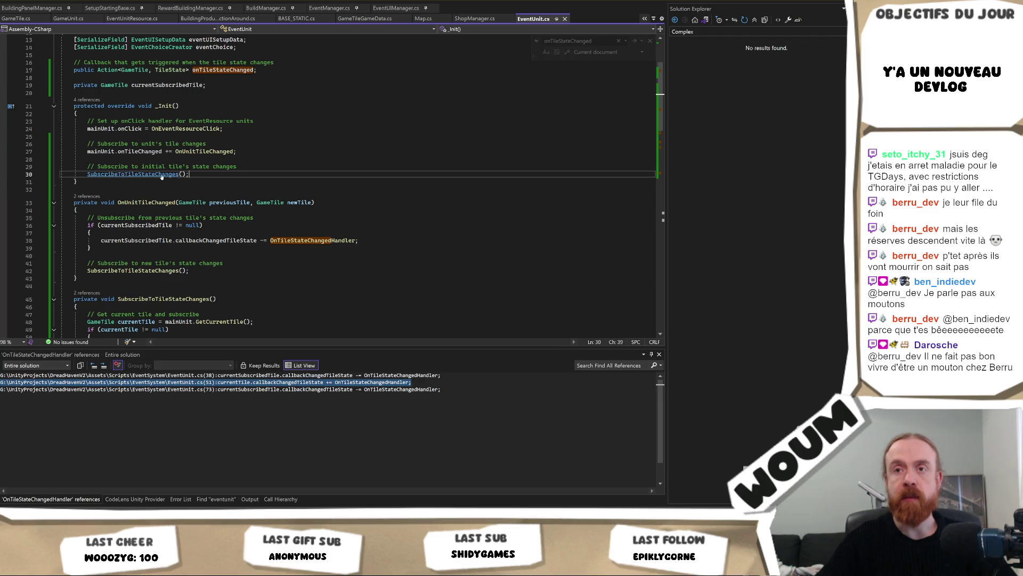
key(F12)
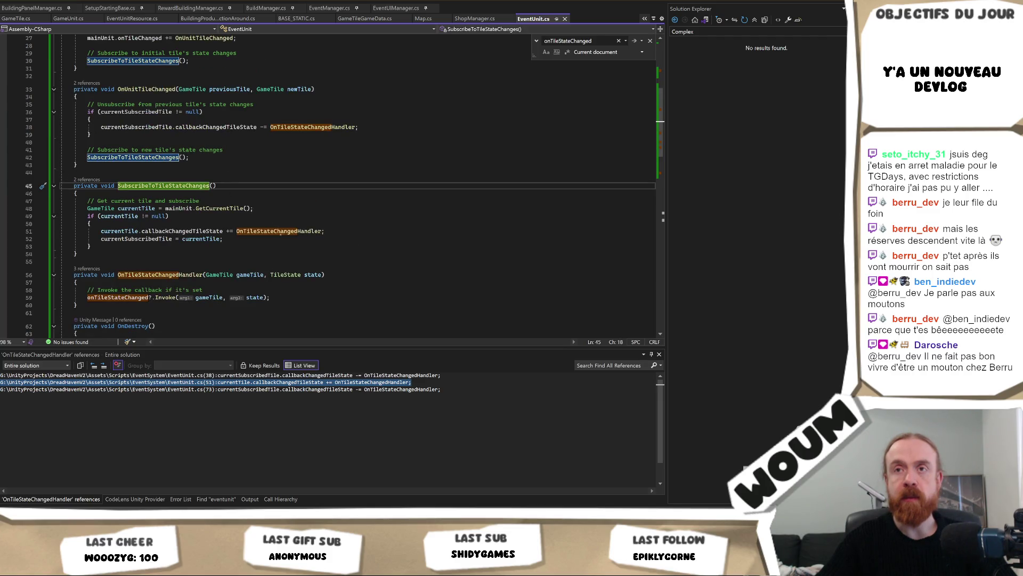
scroll(280, 231, up, 3)
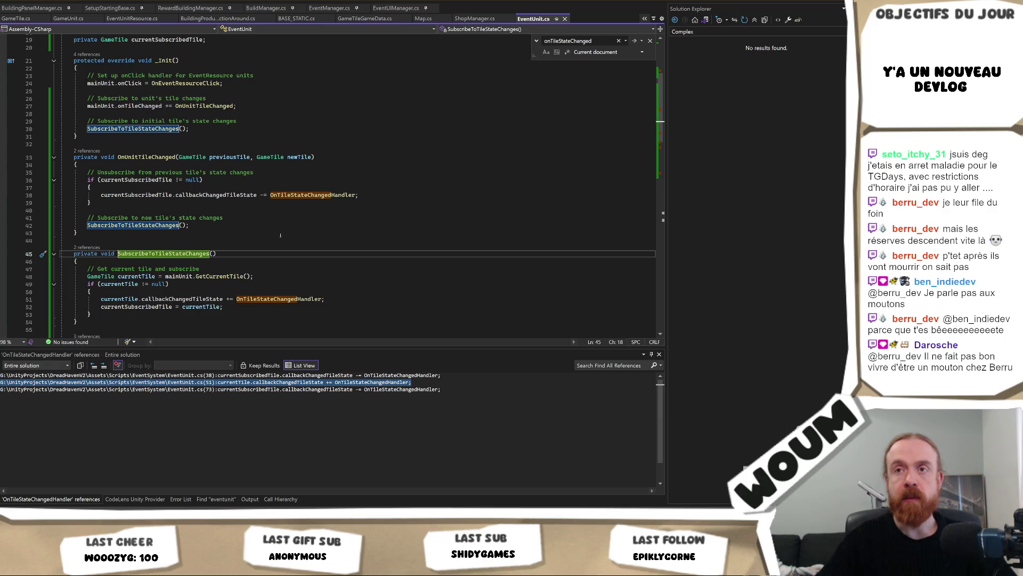
scroll(281, 235, down, 2)
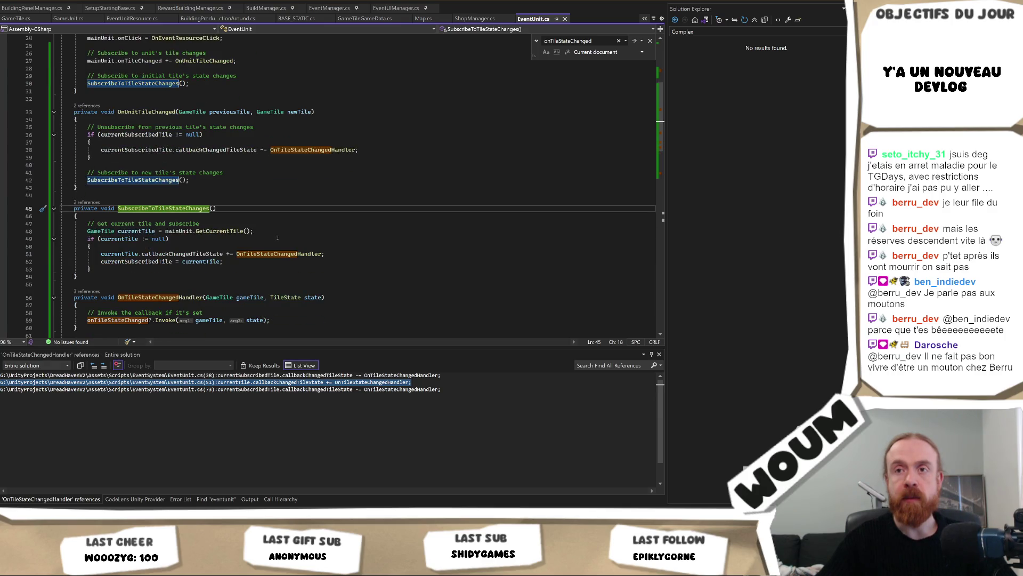
click(129, 273)
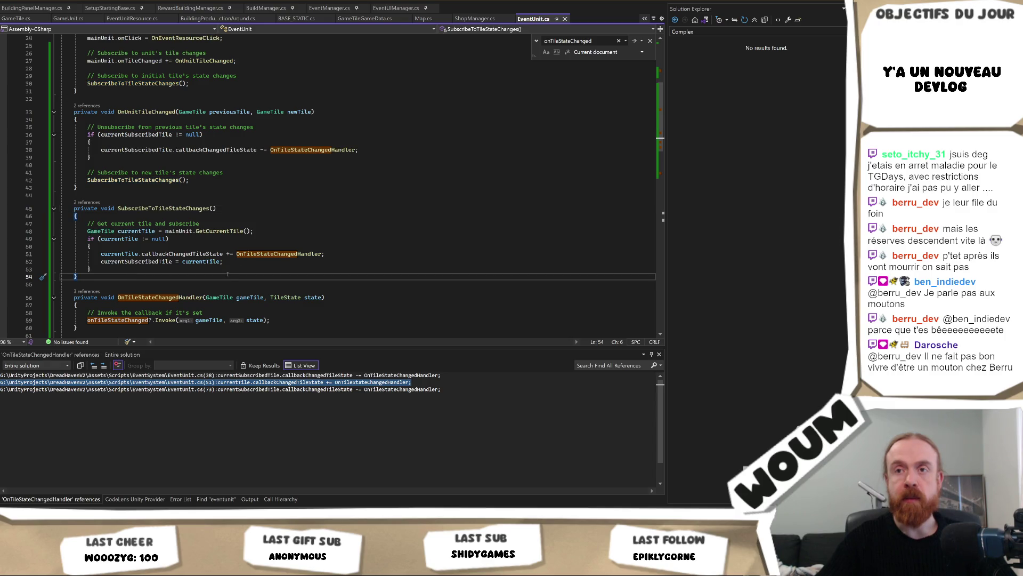
click(203, 296)
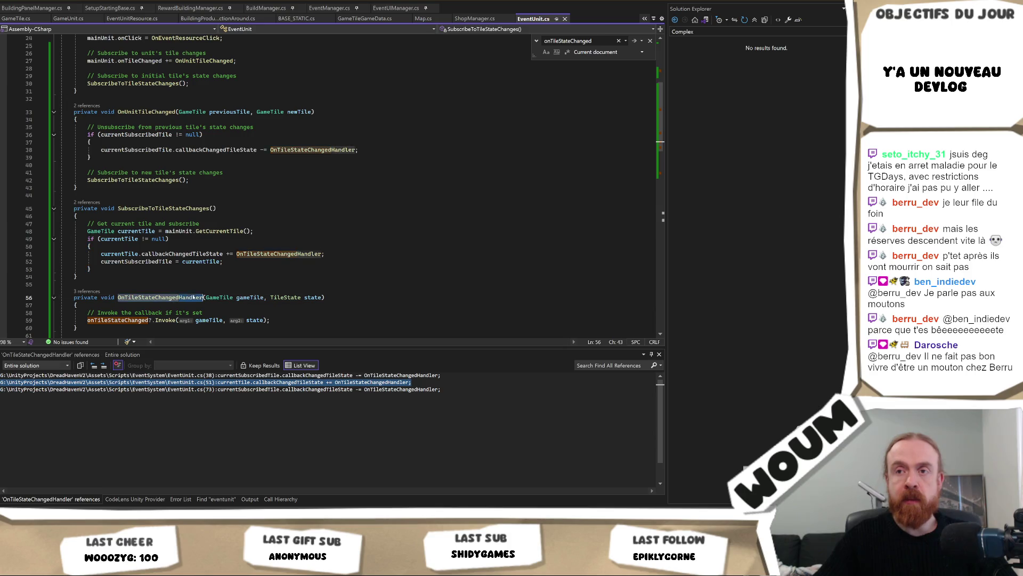
click(103, 270)
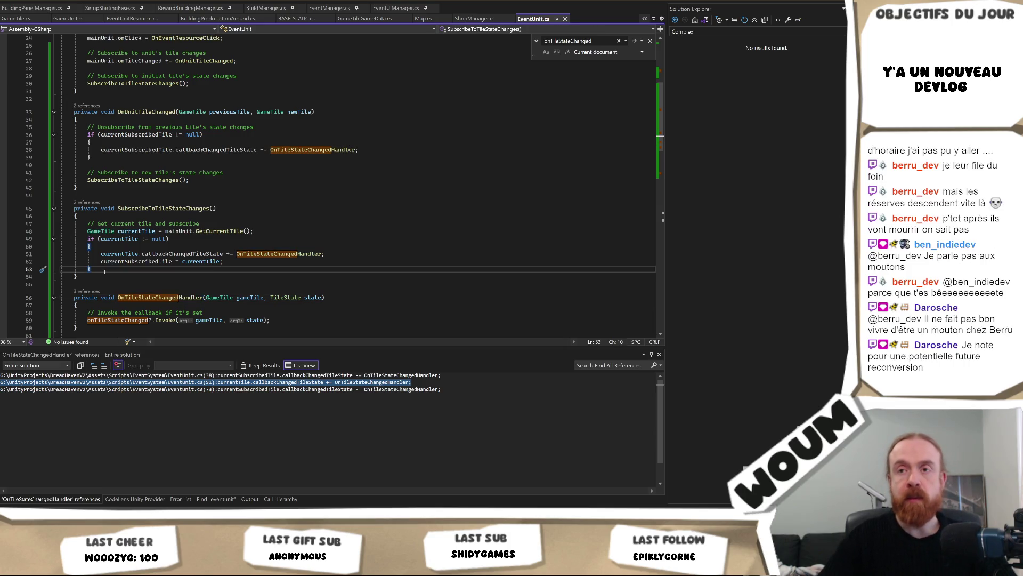
Step: Add an OnTileStateChangedHandler(currentTile, currentTile.TileState) call, removing the '?' and '?? TileState.Hidden' parts
key(Return)
text(OnTileStateChangedHandler()
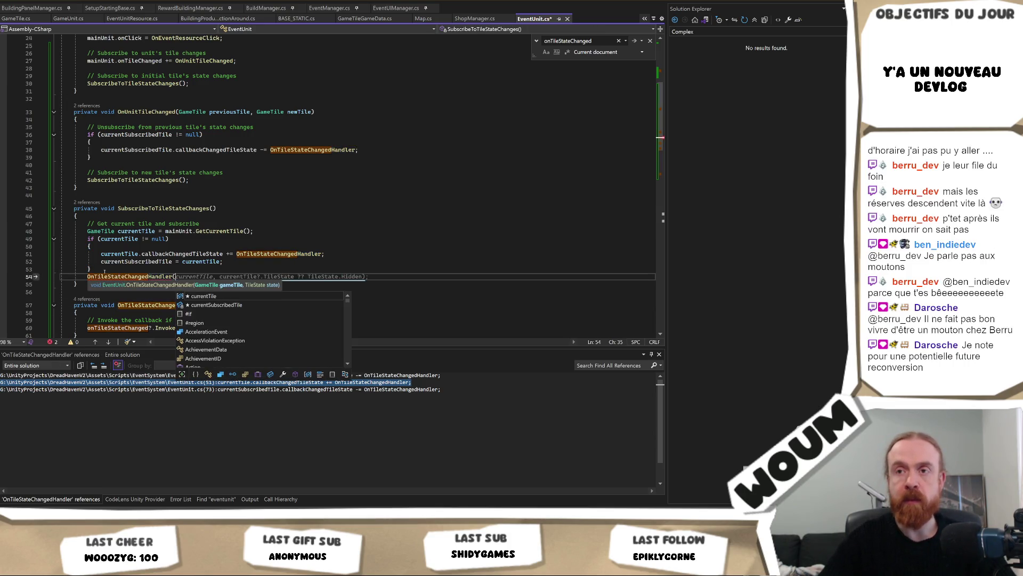
text(currentTile)
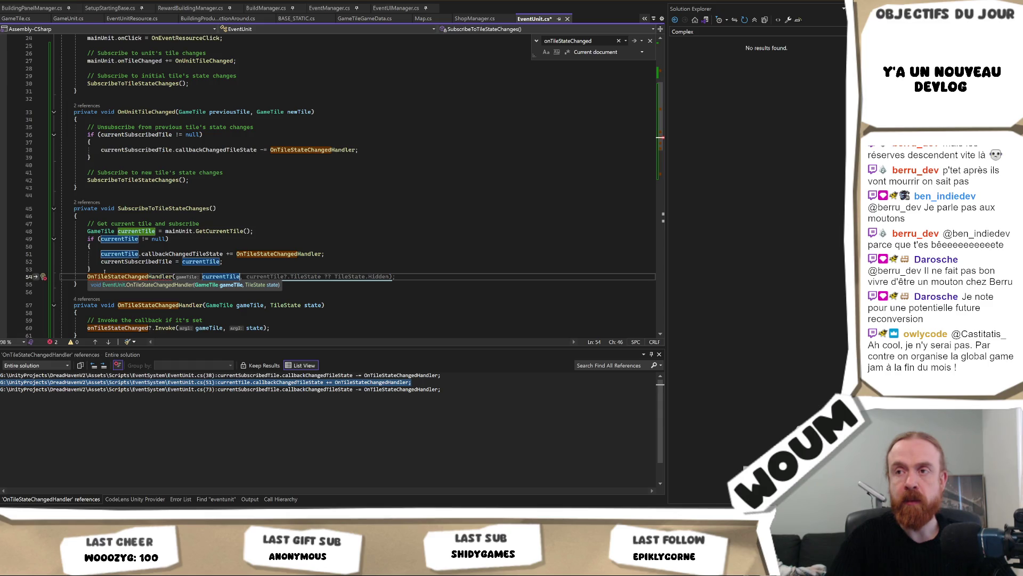
key(Tab)
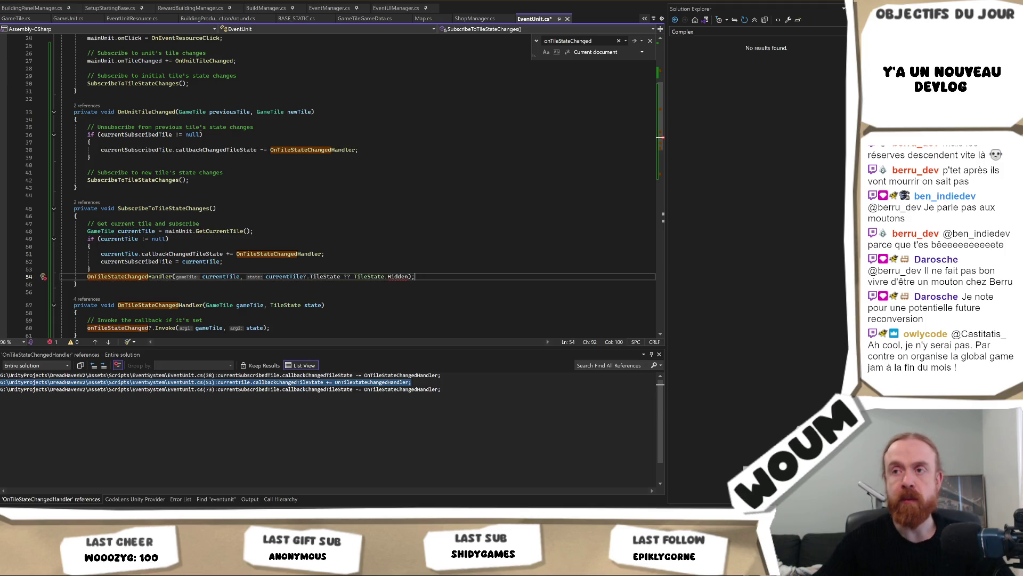
click(308, 276)
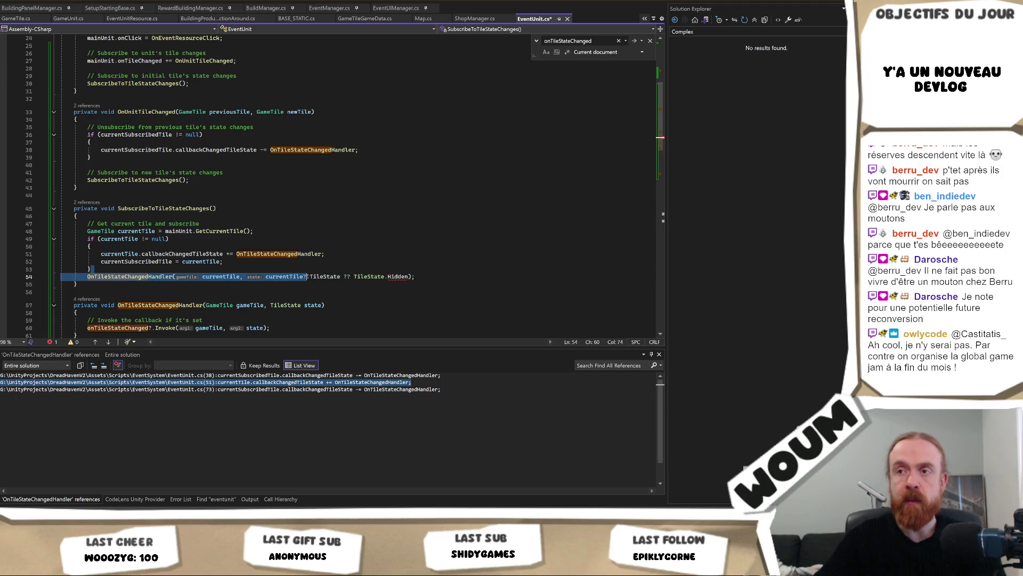
key(BackSpace)
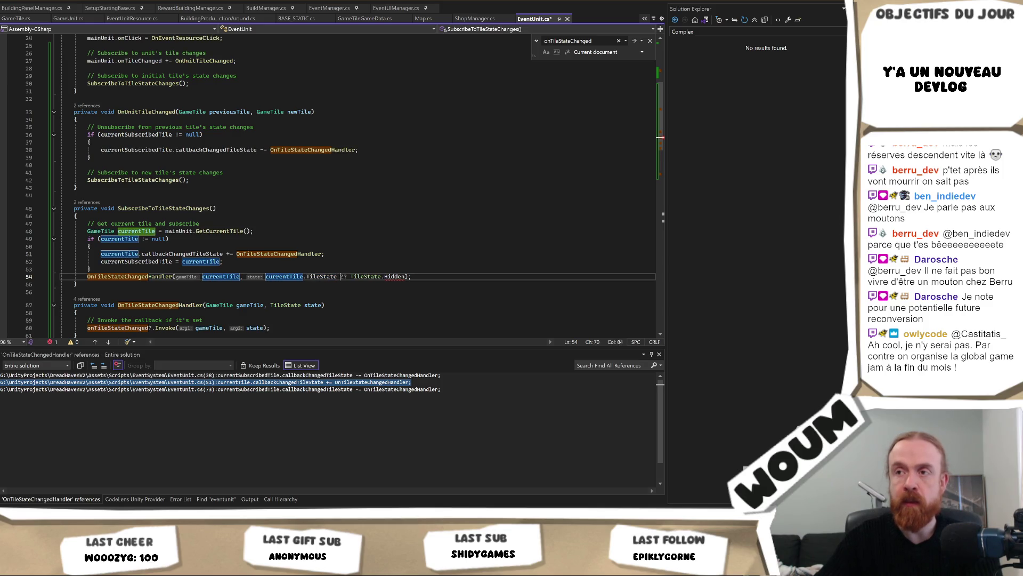
shift+click(407, 276)
key(BackSpace)
Step: Move the new call inside the null-check if-block and save EventUnit.cs
click(387, 282)
key(Up)
key(End)
key(shift+Up)
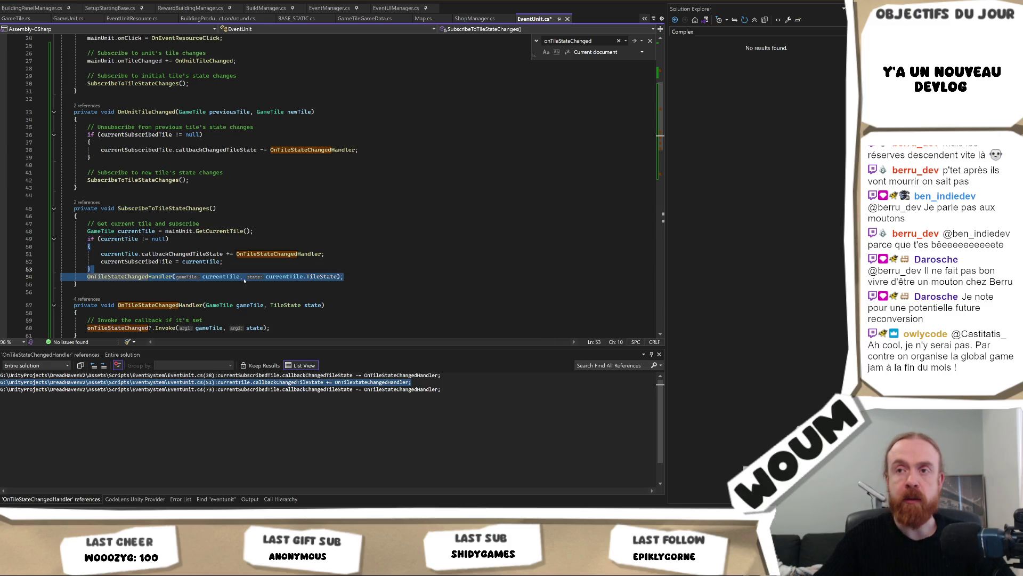
key(ctrl+x)
key(Up)
key(ctrl+v)
key(ctrl+s)
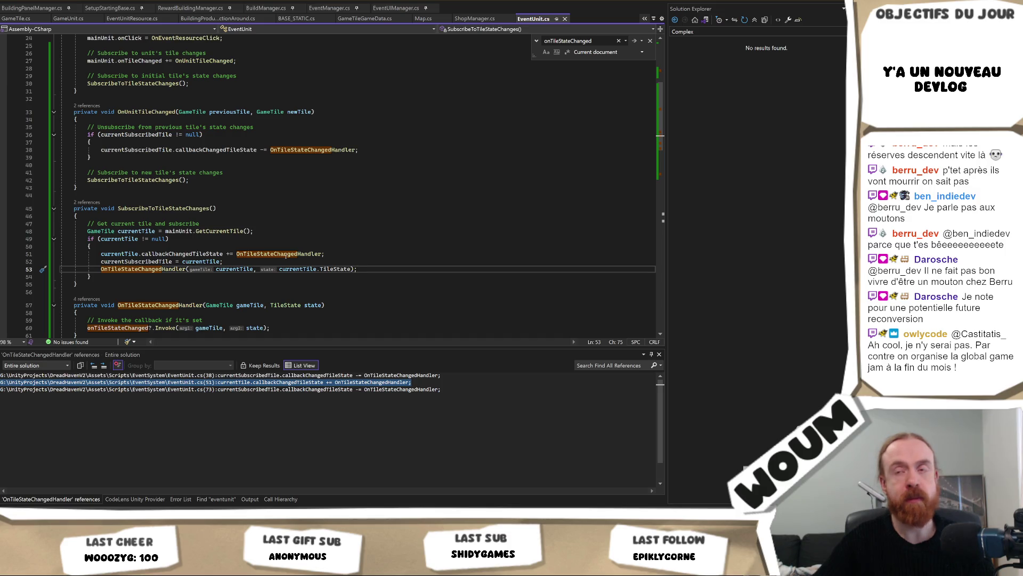
scroll(381, 251, down, 1)
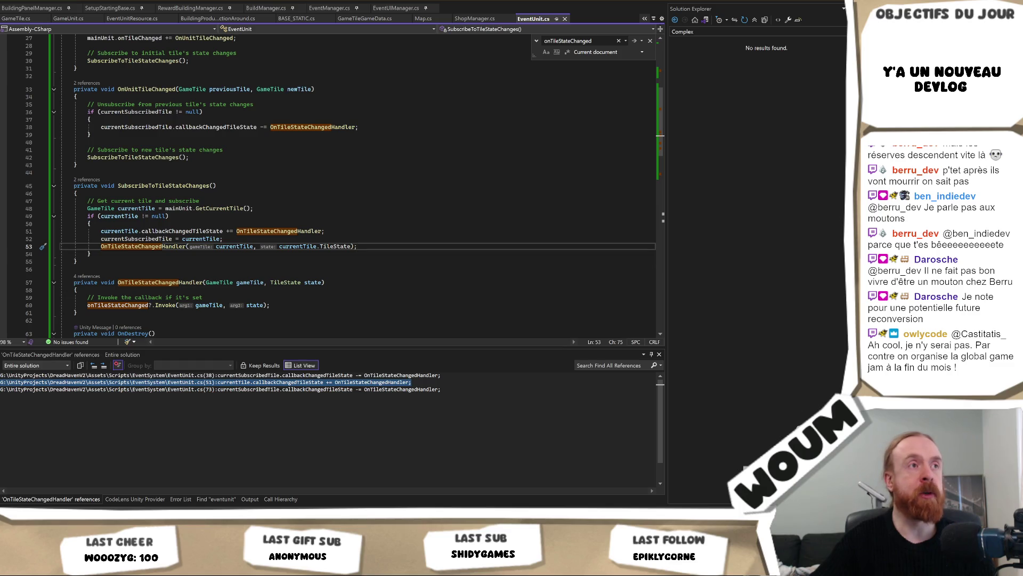
key(alt+Tab)
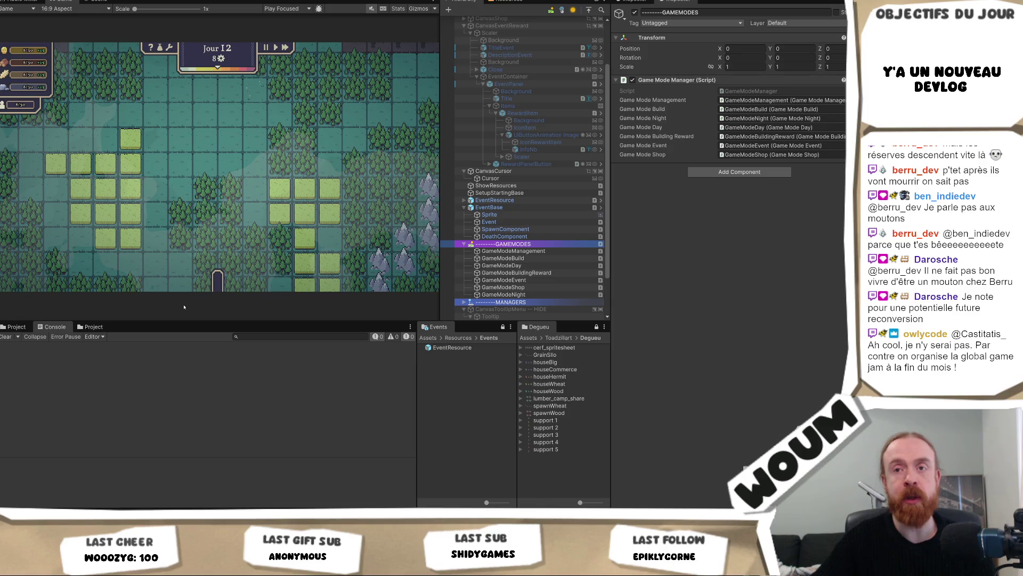
key(alt+Tab)
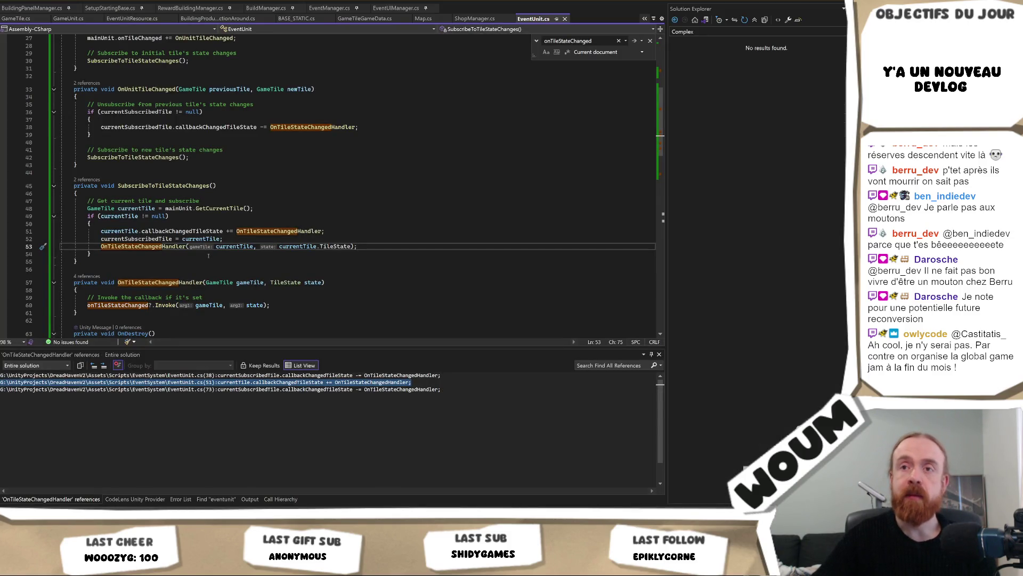
double_click(176, 246)
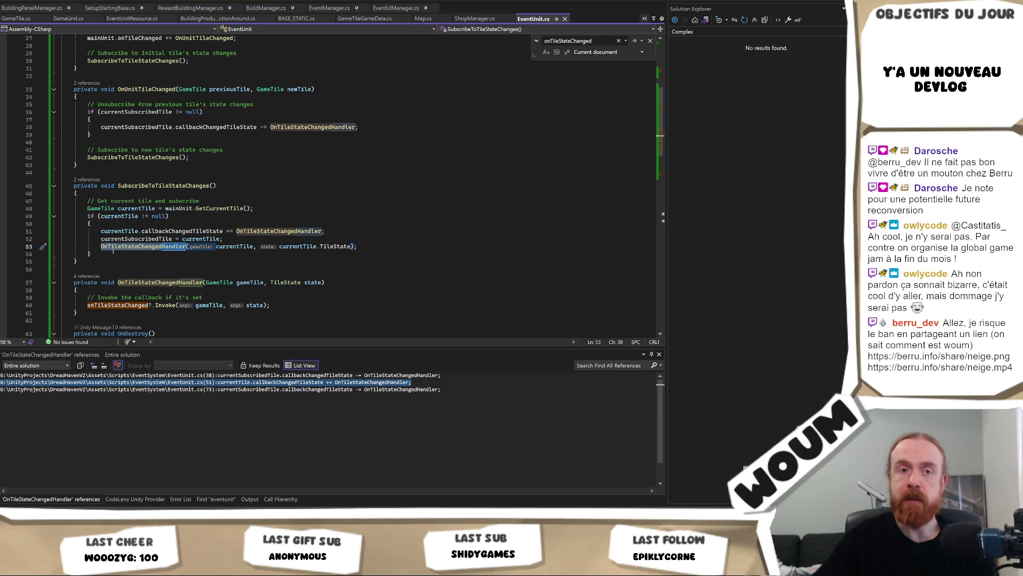
click(113, 251)
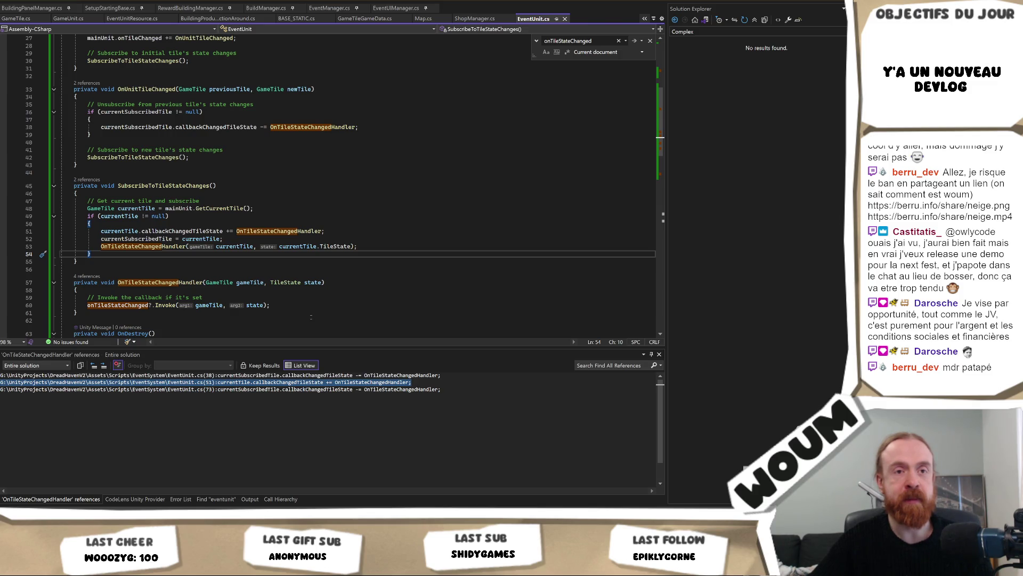
click(310, 318)
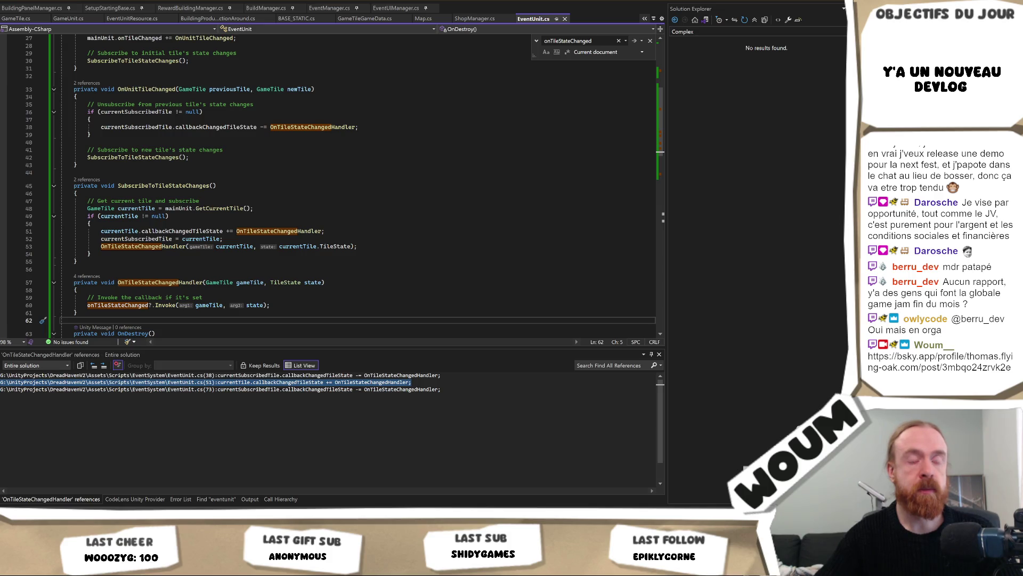
double_click(188, 283)
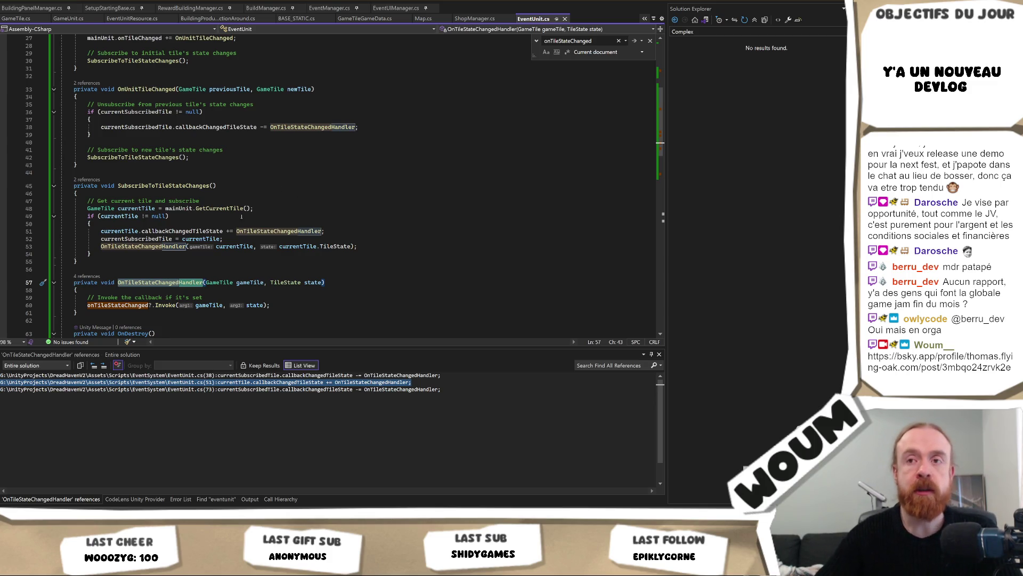
Step: Insert two blank lines after the onTileStateChanged Invoke line in OnTileStateChangedHandler
click(286, 305)
key(Return)
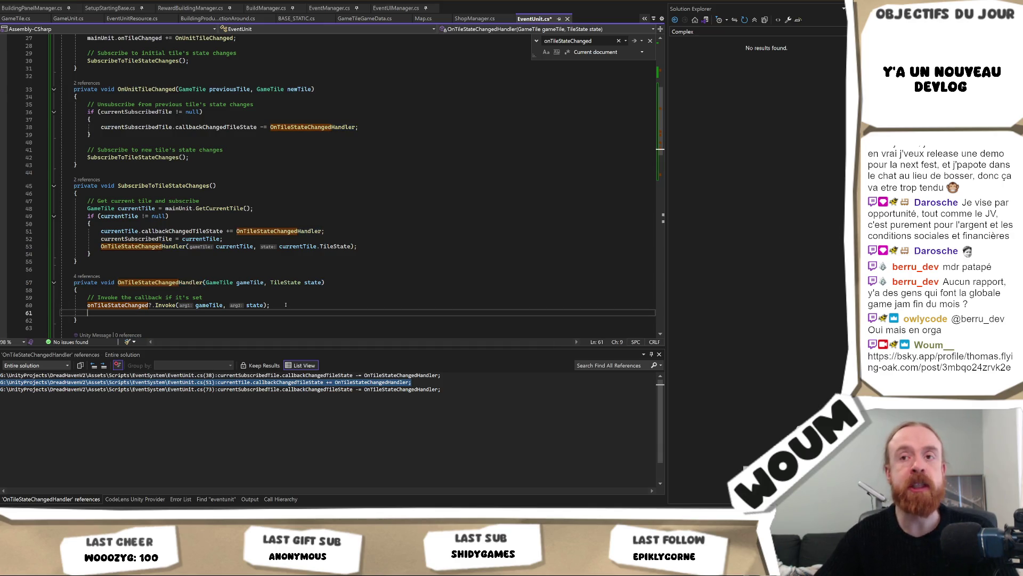
key(Return)
scroll(280, 302, down, 1)
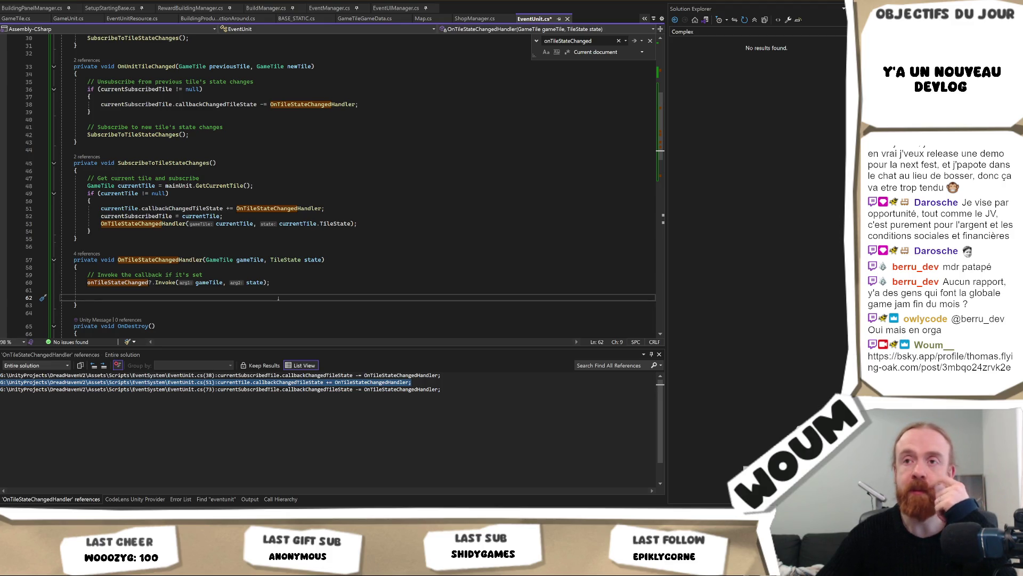
scroll(278, 299, up, 9)
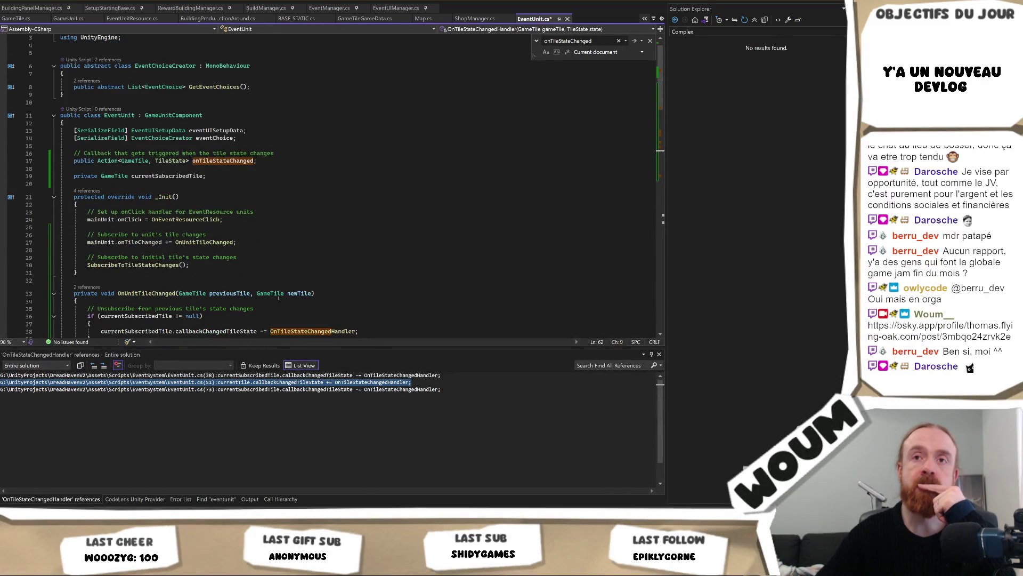
scroll(278, 298, down, 9)
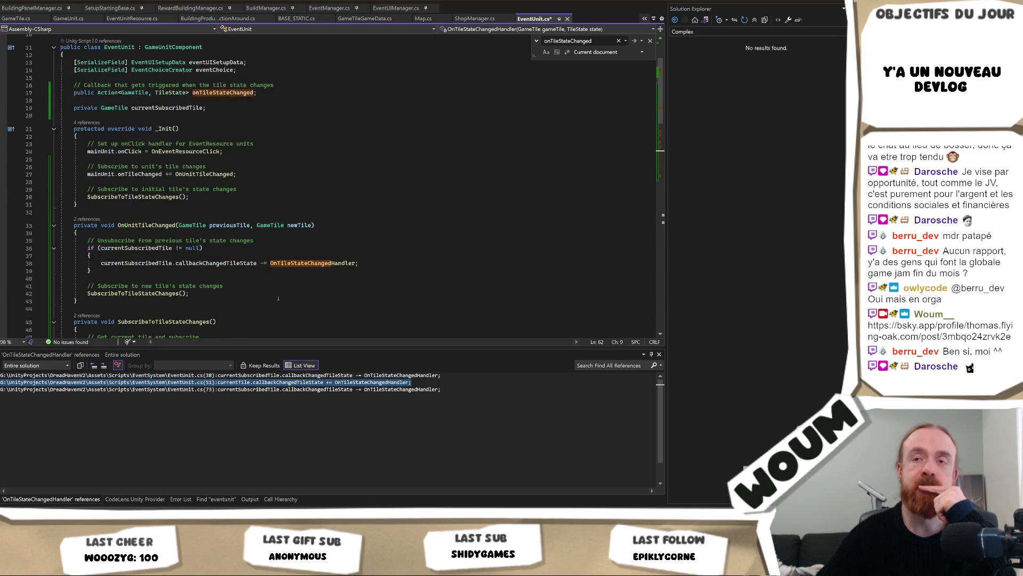
scroll(278, 299, up, 10)
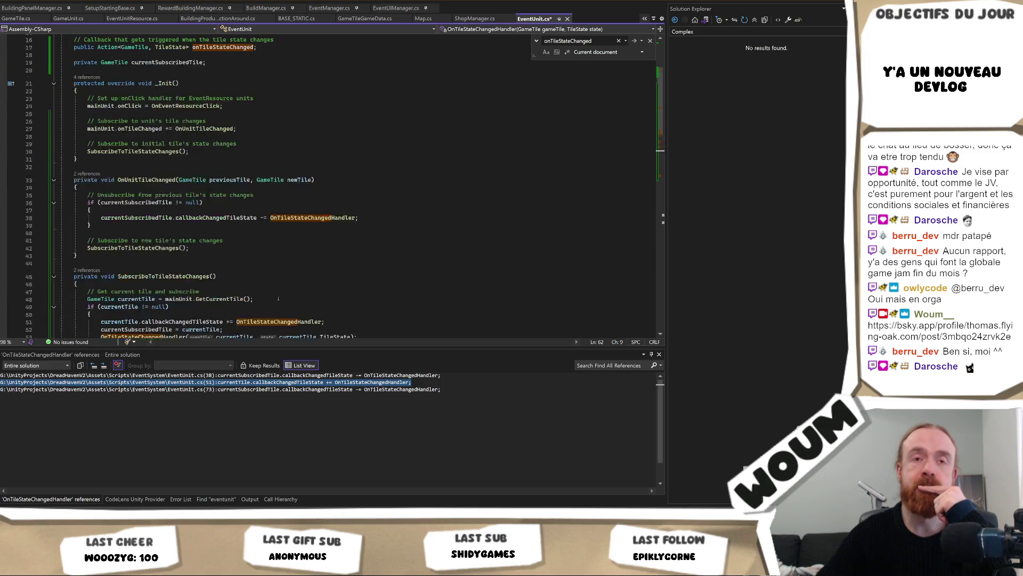
click(248, 153)
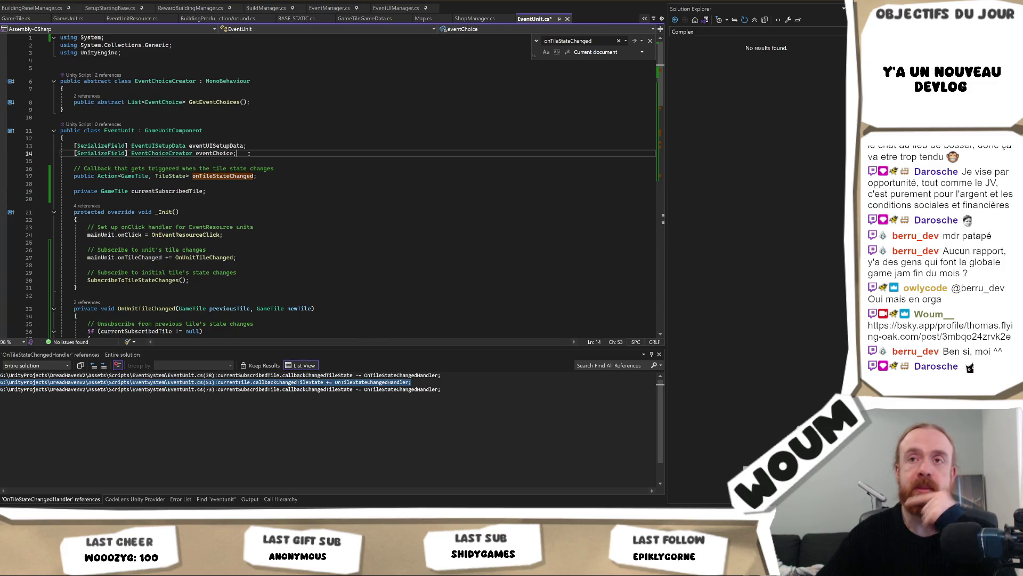
Step: Declare a [SerializeField] SpriteRenderer field, renamed to infoHidden, right below eventChoice
key(Return)
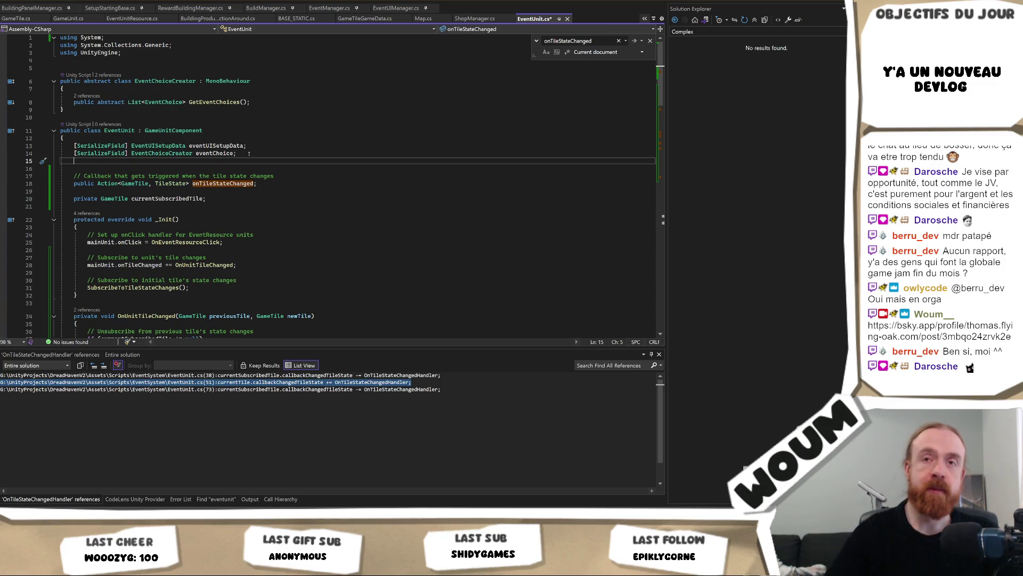
text([)
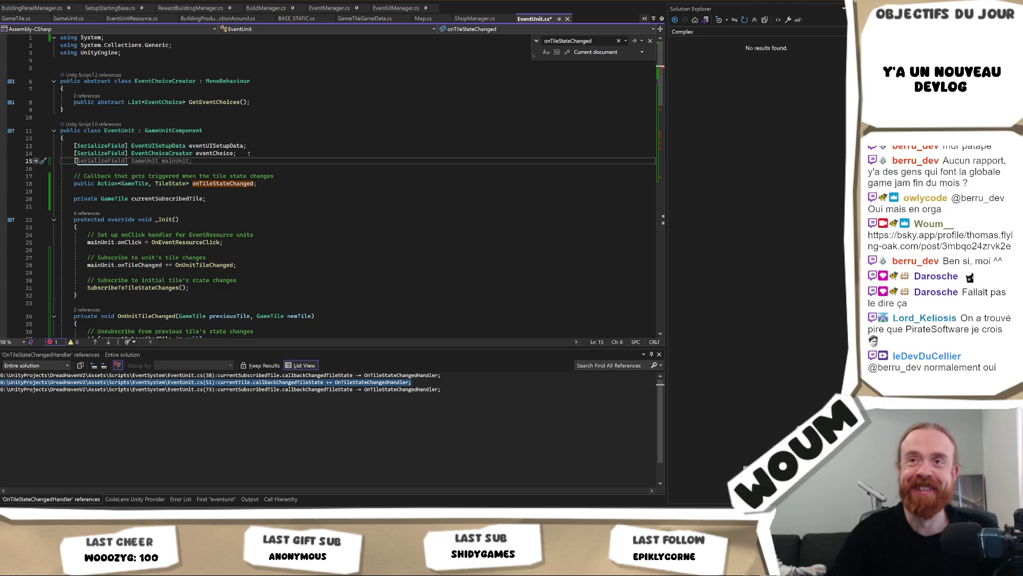
text(SerializeField])
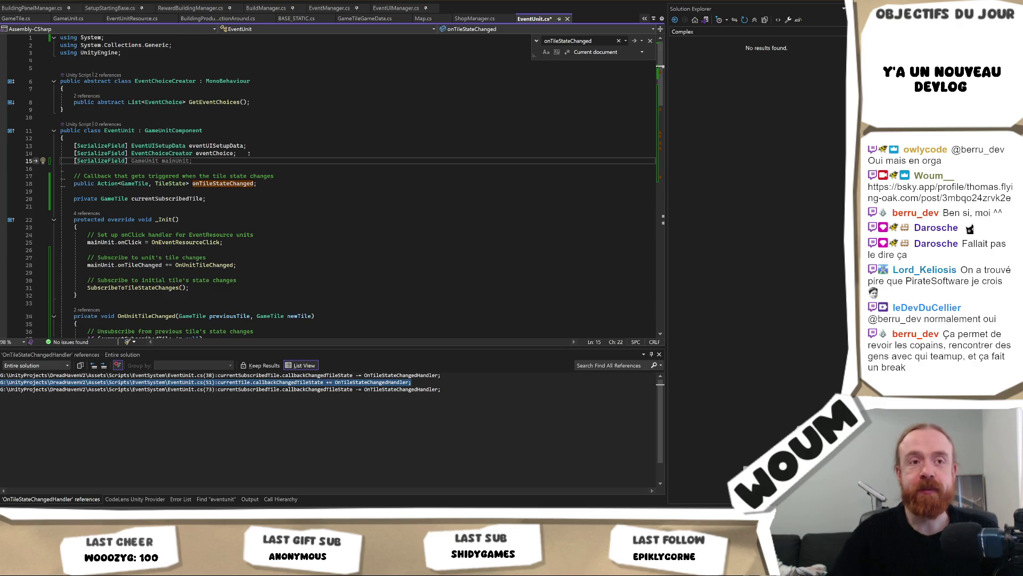
text( Sprite)
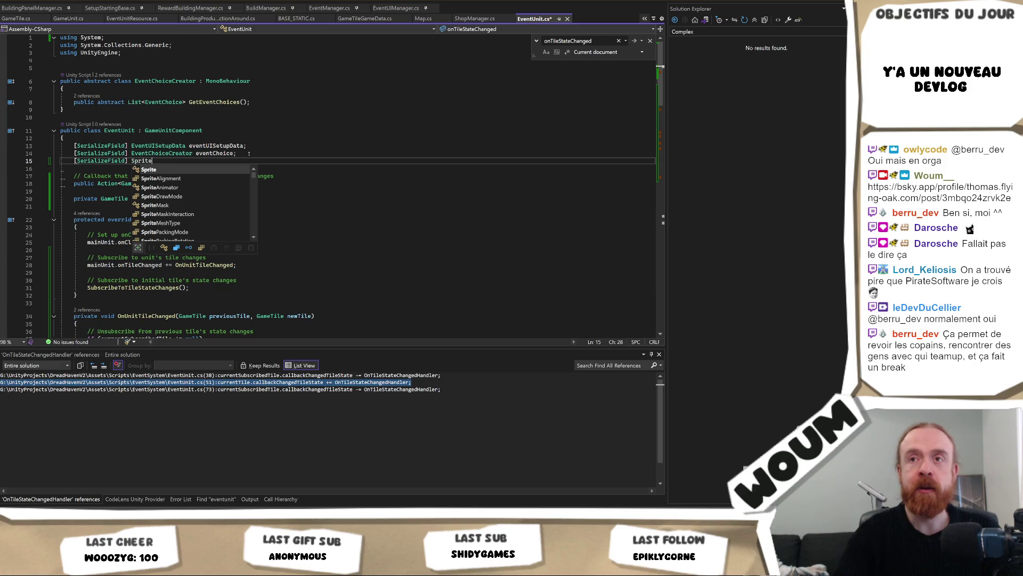
text(Renderer)
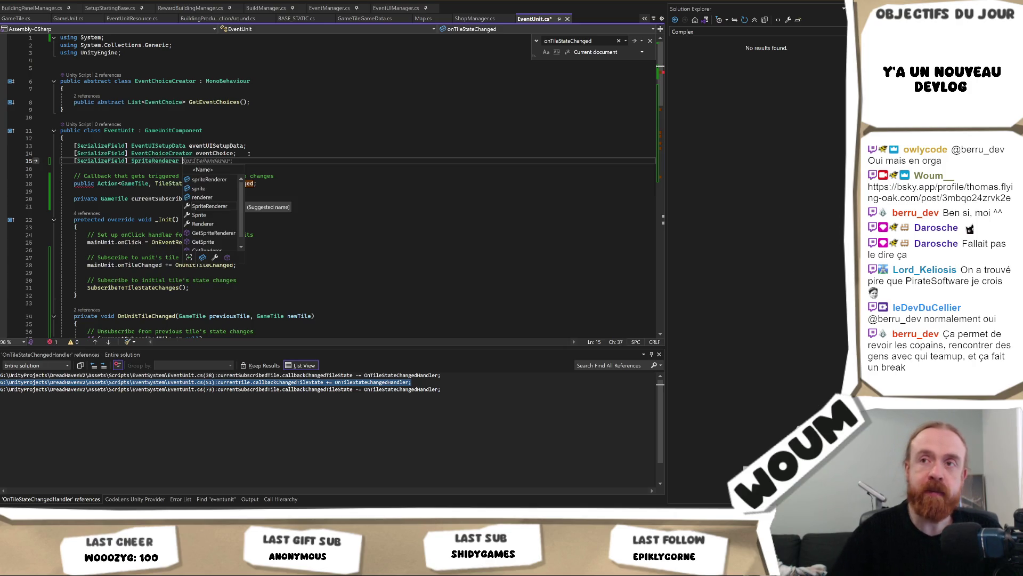
text( spriteRenderer;)
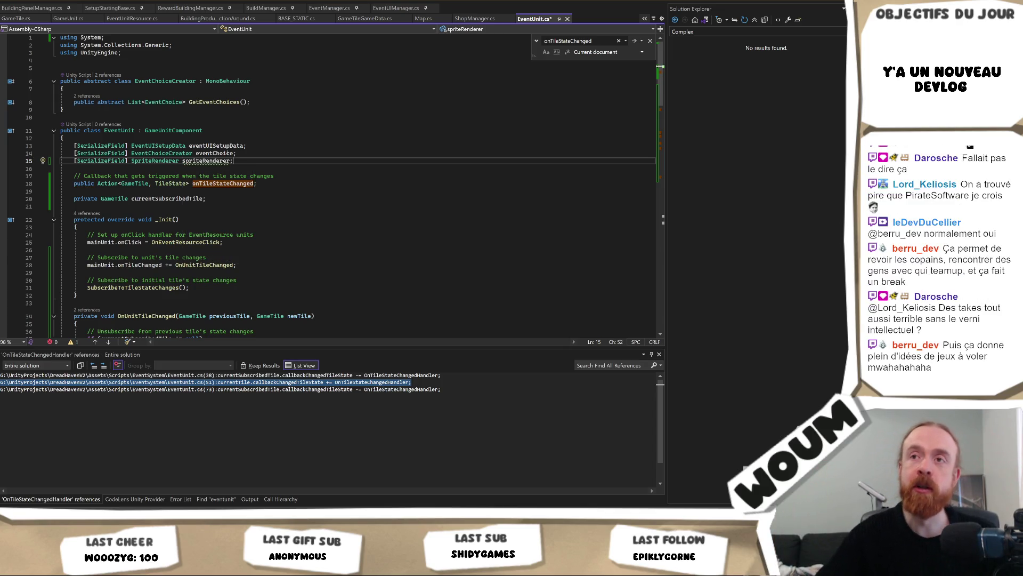
double_click(203, 161)
text(info)
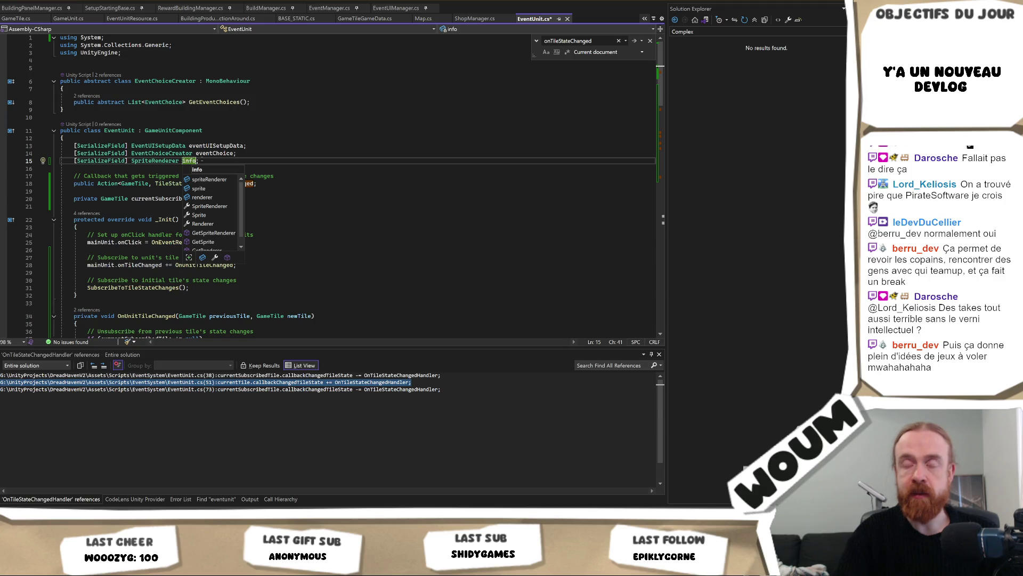
text(Hidden)
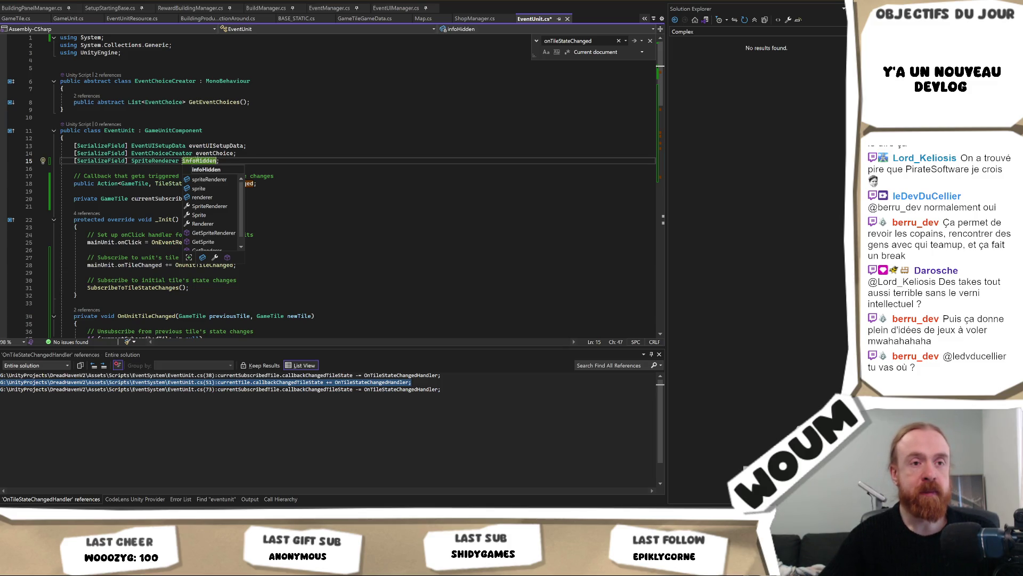
key(Escape)
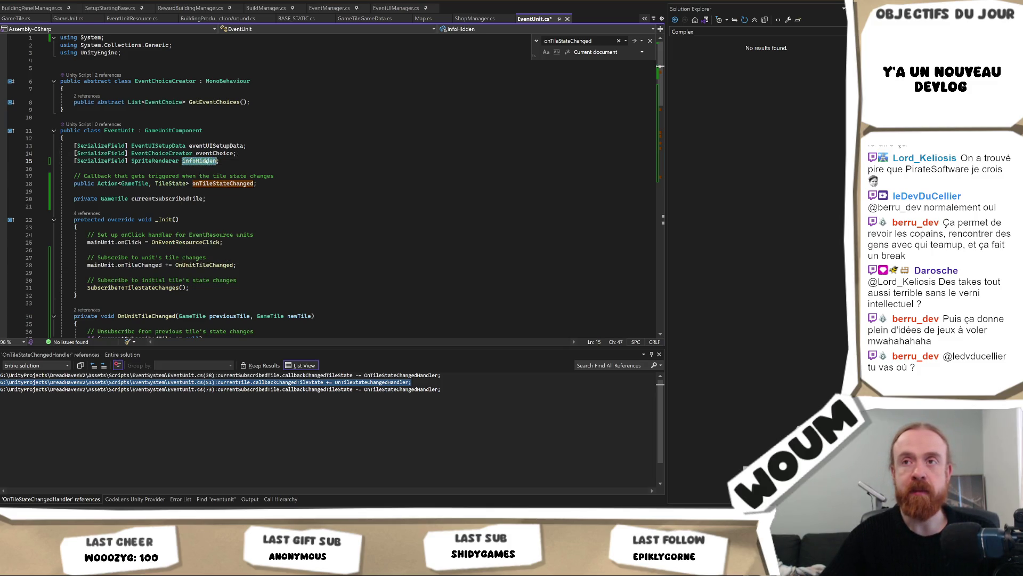
scroll(318, 197, down, 1)
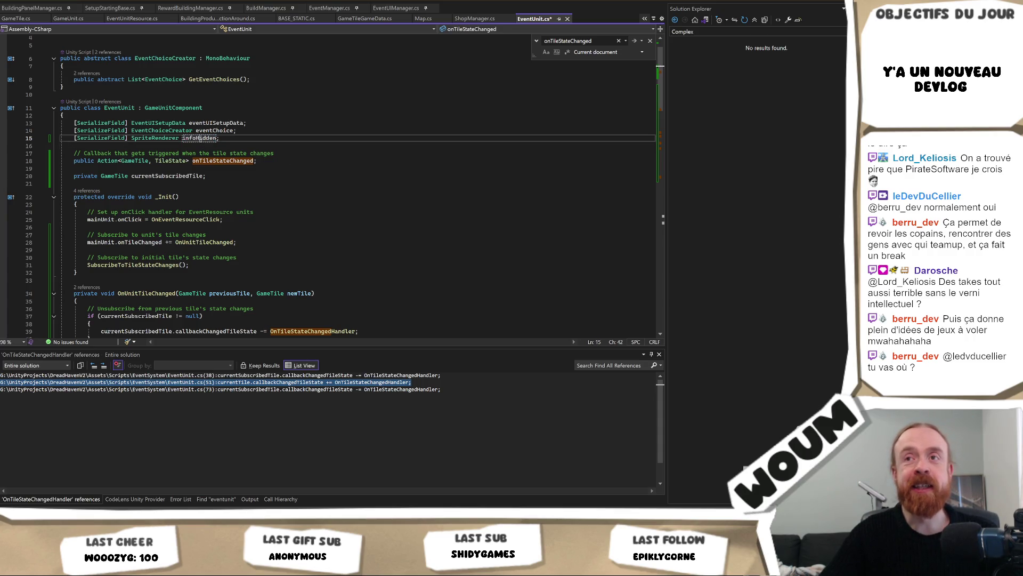
scroll(249, 212, down, 2)
scroll(249, 212, down, 8)
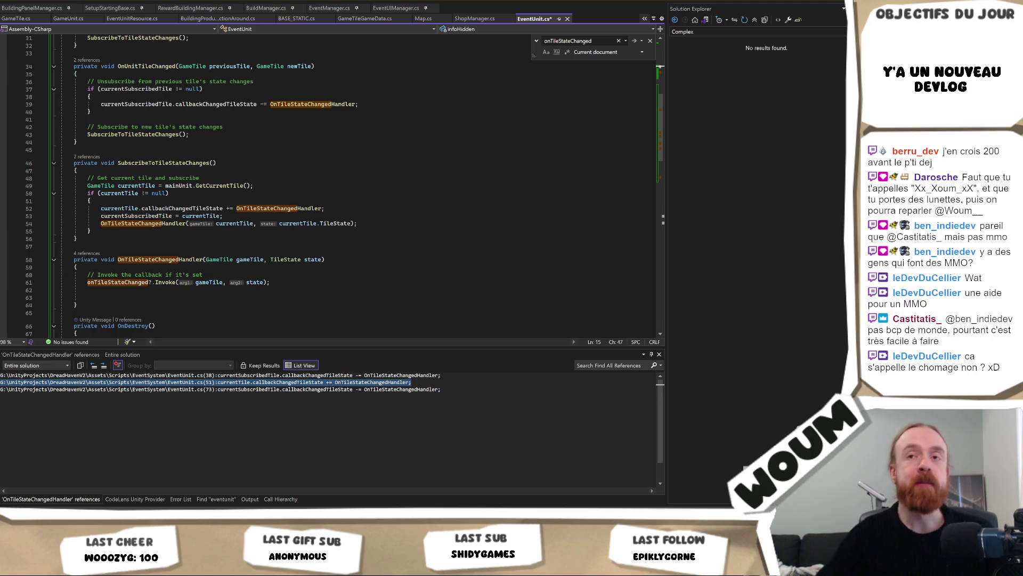
click(282, 296)
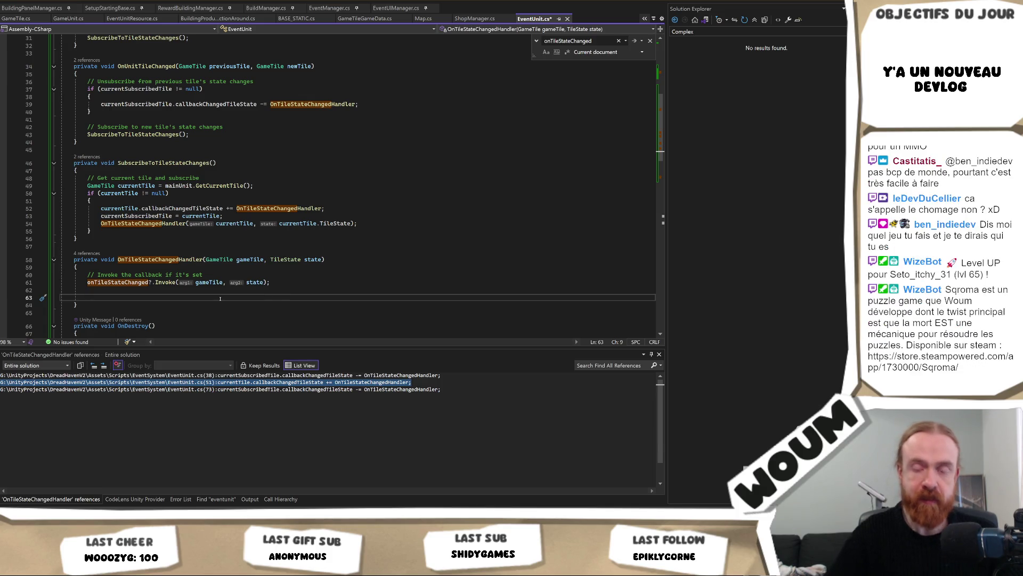
Step: Insert a switch on state with case blocks for each TileState value, then save EventUnit.cs
text(switch)
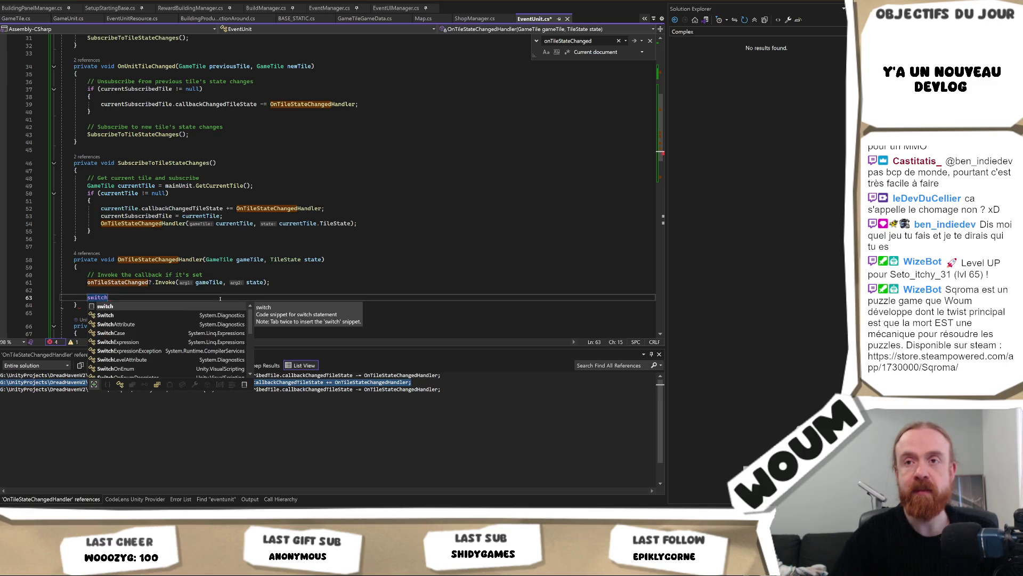
key(Tab)
key(Tab)
text(state)
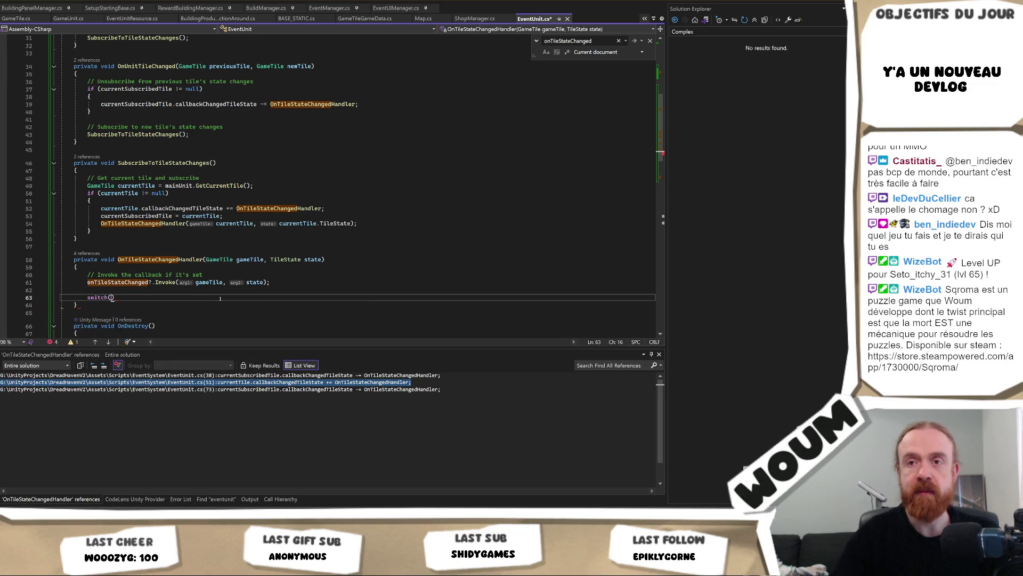
key(Return)
key(Return)
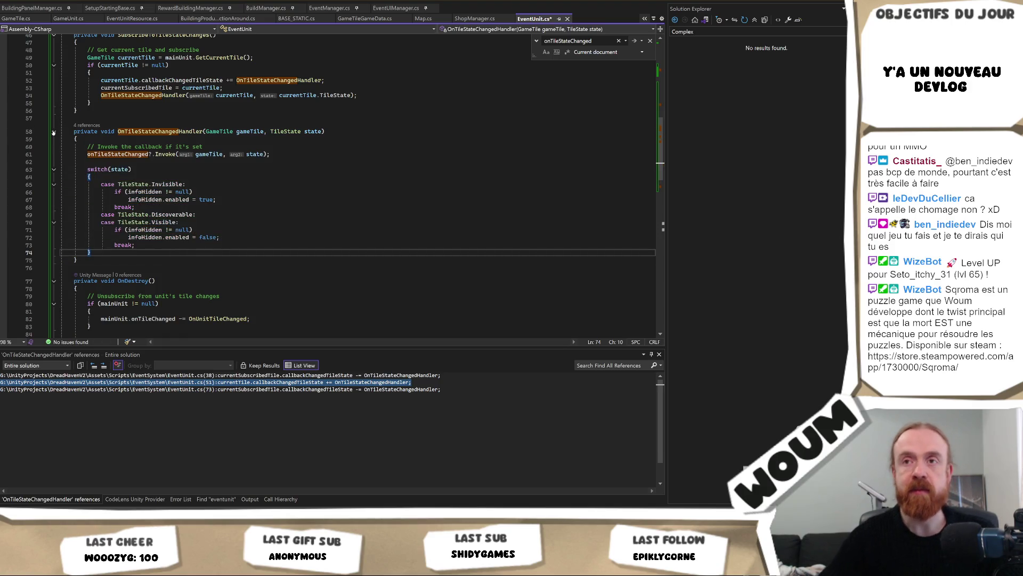
click(242, 221)
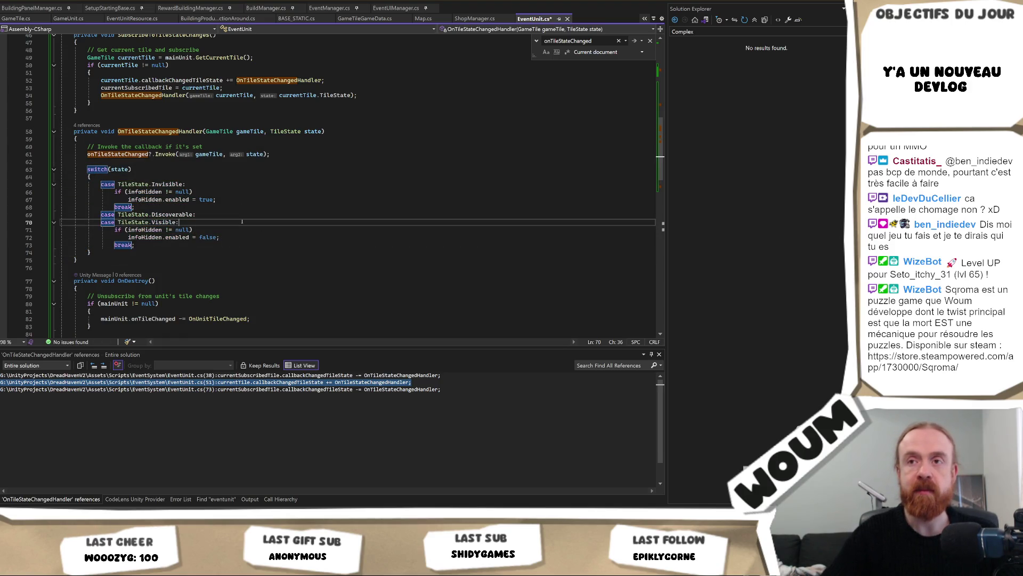
key(ctrl+s)
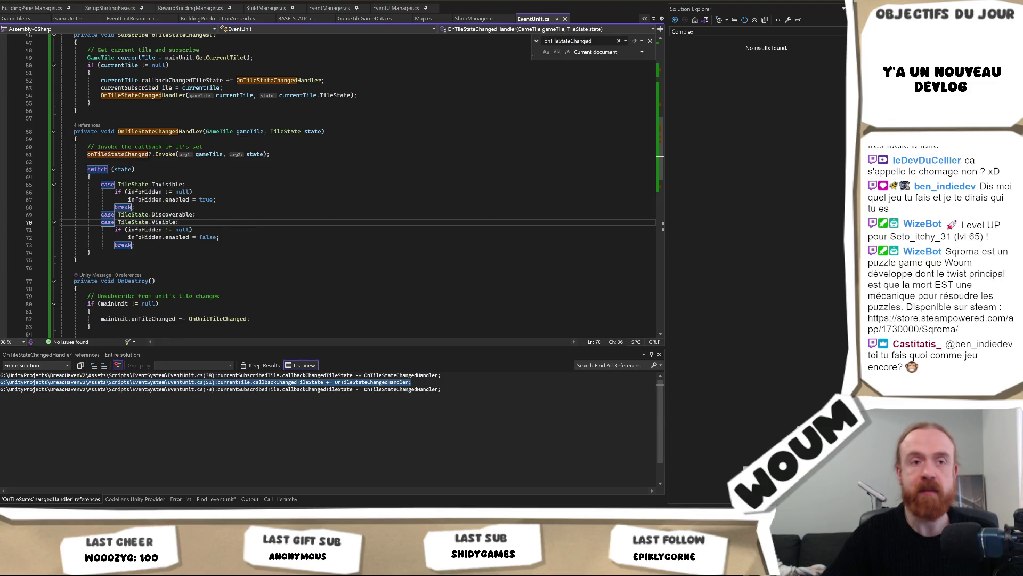
Step: Review the _Init method and handler code in EventUnit.cs, then return to Unity
scroll(243, 222, up, 15)
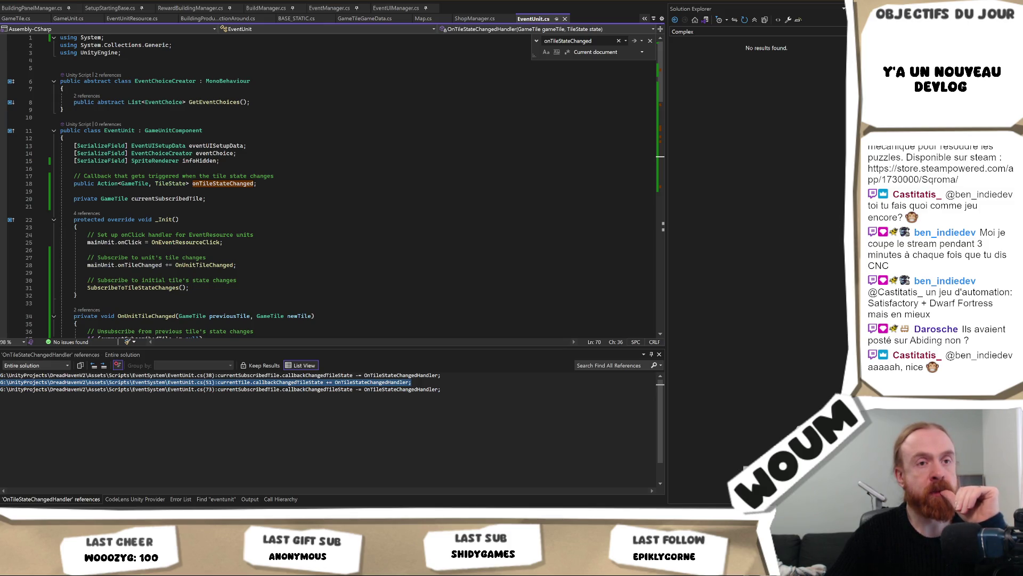
click(365, 228)
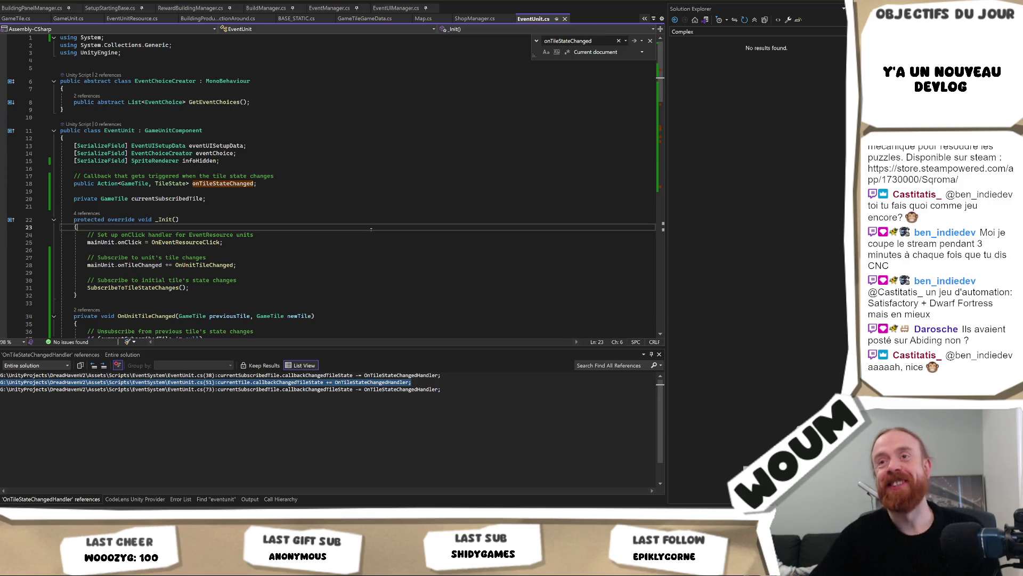
scroll(364, 239, down, 9)
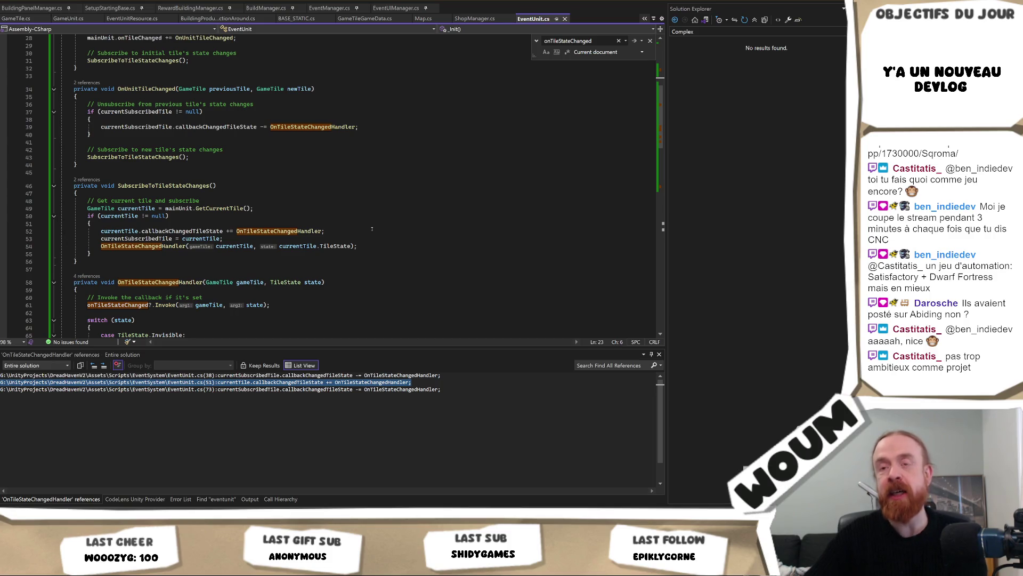
scroll(349, 185, down, 1)
scroll(335, 214, down, 2)
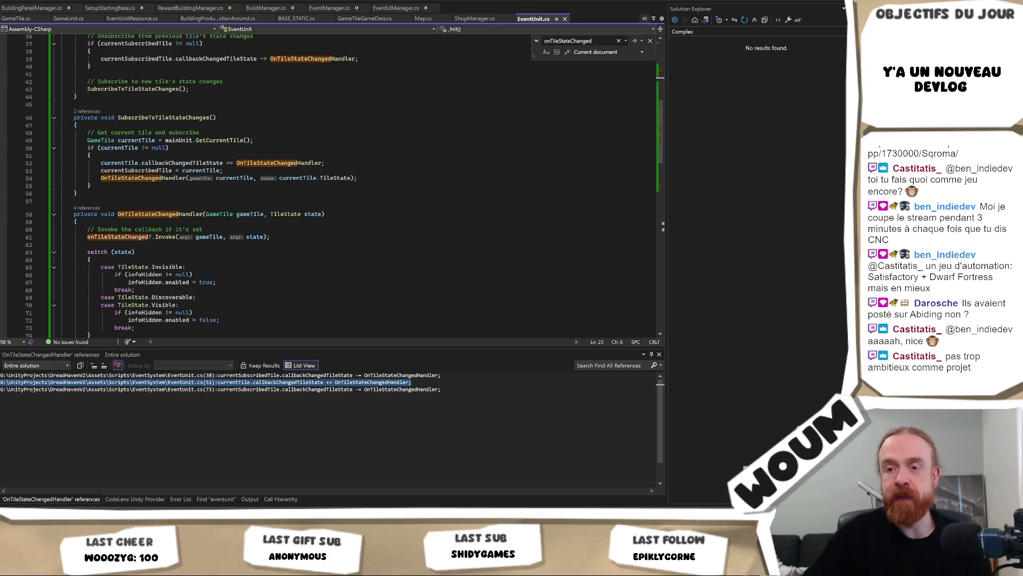
key(alt+Tab)
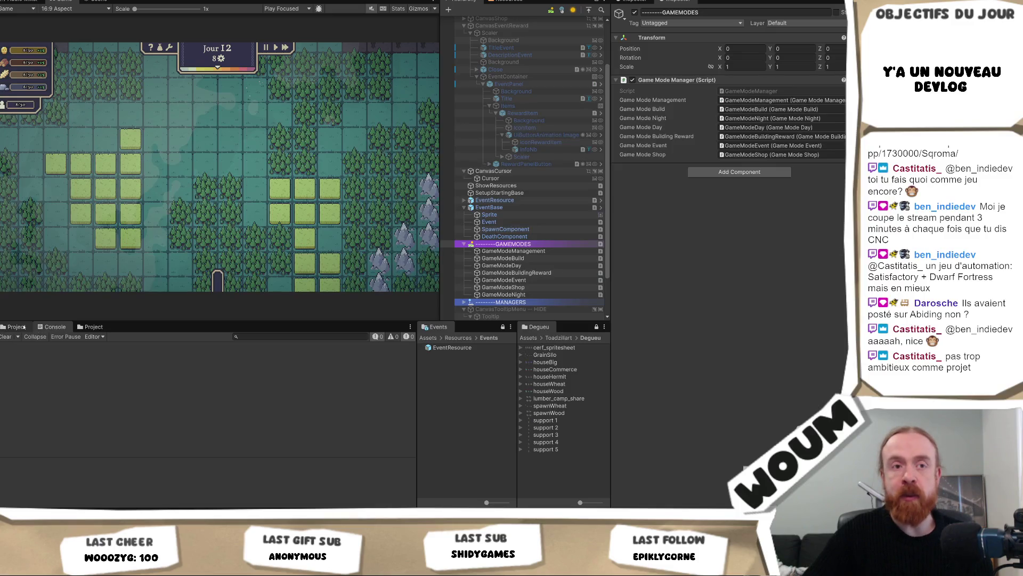
Step: Open the Scripts/EventSystem folder, expand EventResource in the Hierarchy and select its Sprite child
click(94, 326)
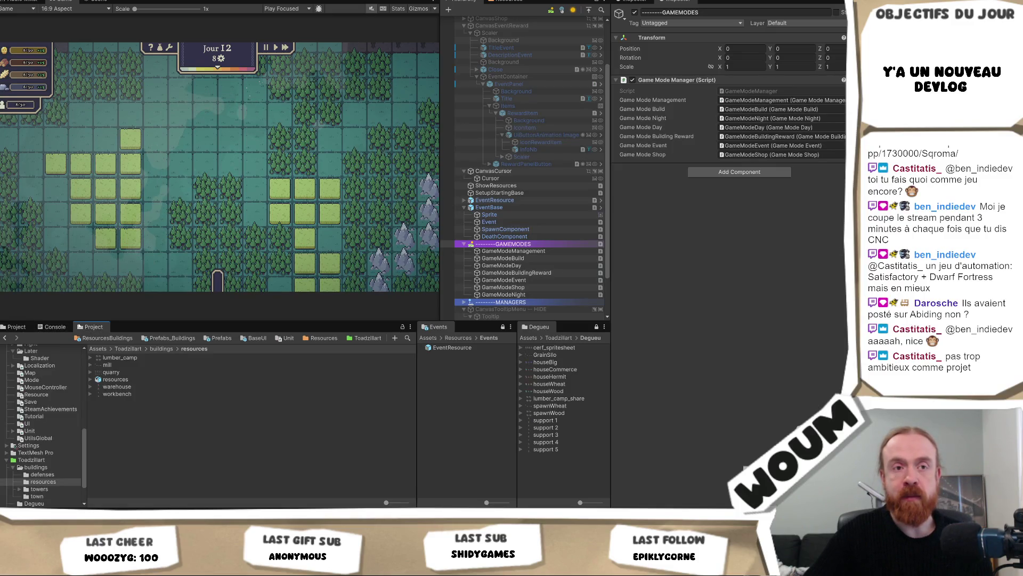
click(17, 326)
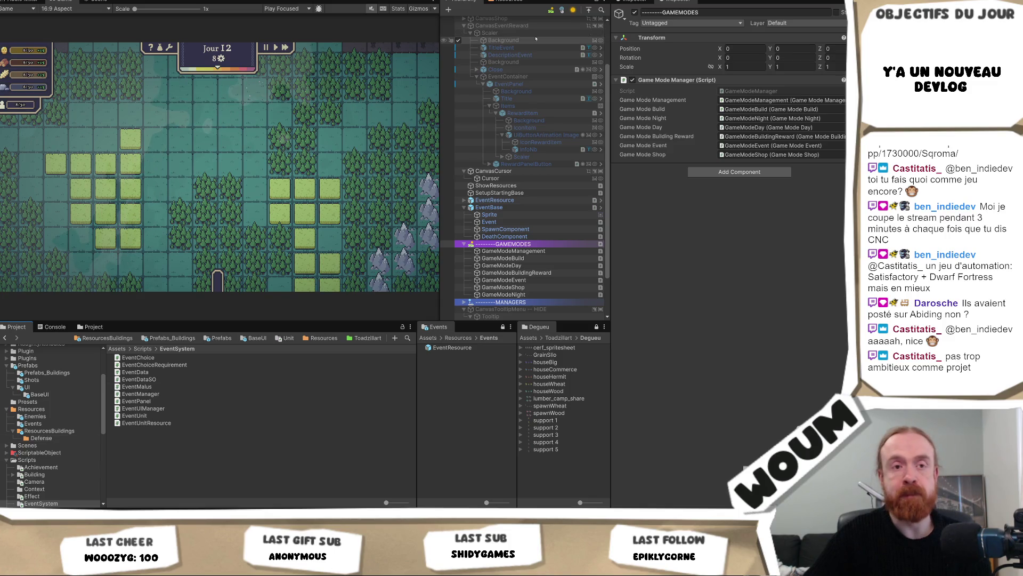
scroll(535, 38, up, 3)
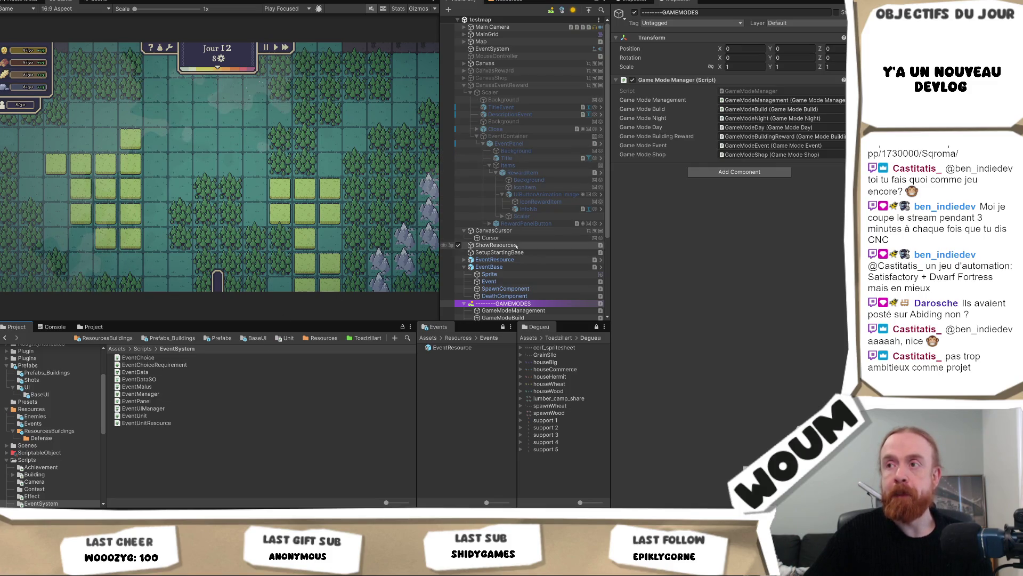
click(516, 260)
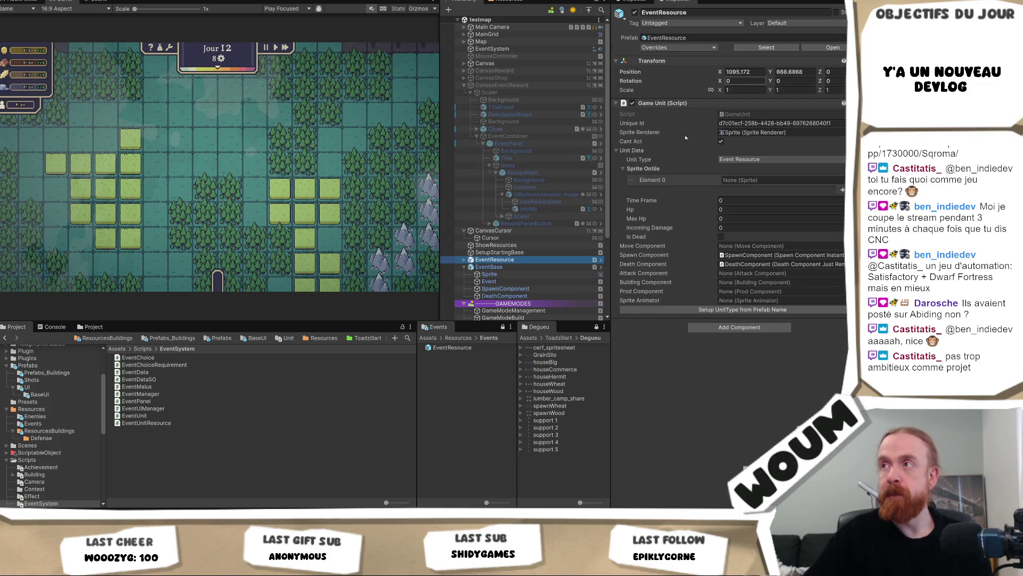
click(465, 259)
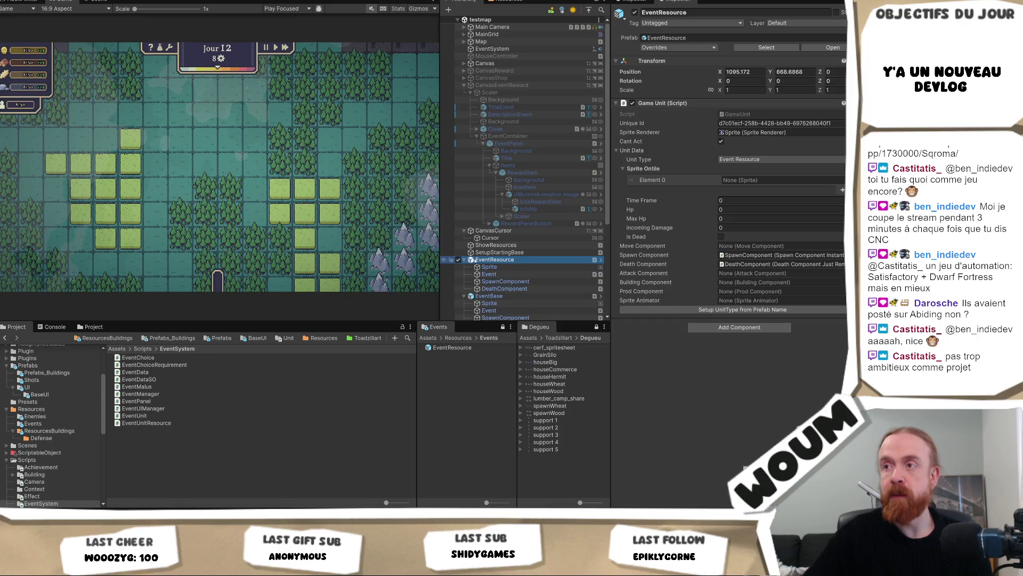
click(504, 267)
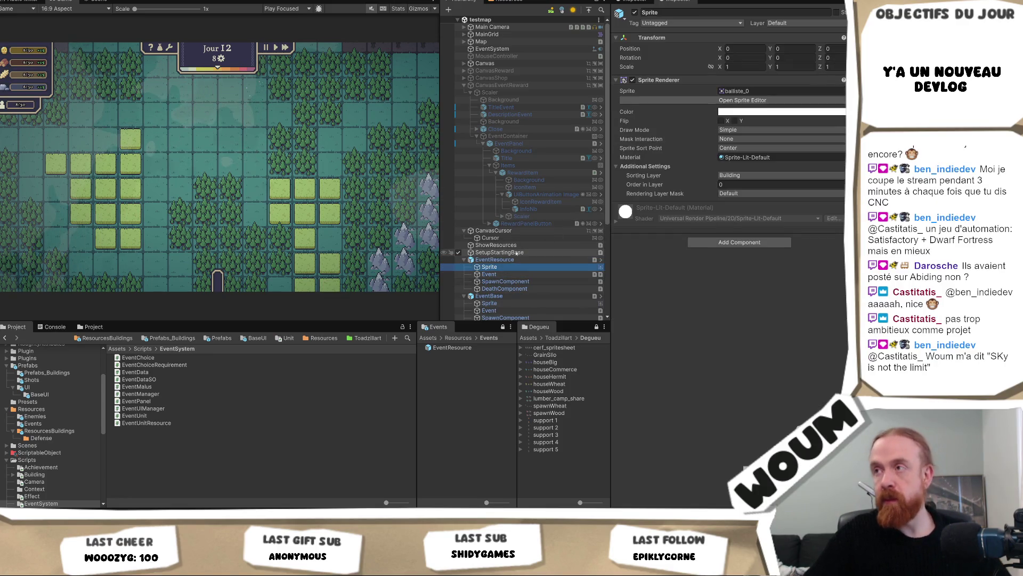
Step: Duplicate EventResource's Sprite, move the copy under Event, and rename it SpriteEvent
key(ctrl+d)
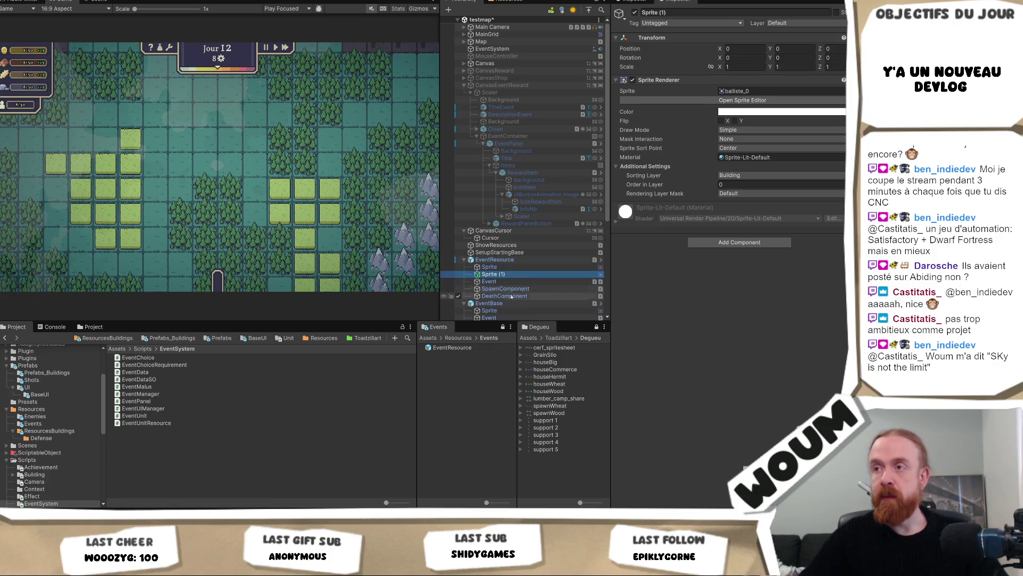
drag(493, 274, 505, 281)
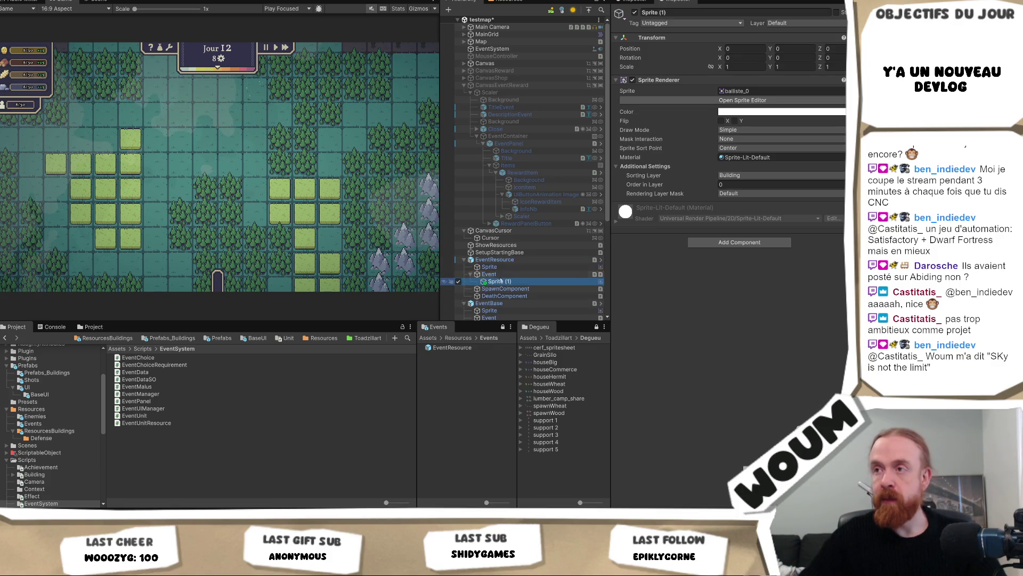
text(Sprite)
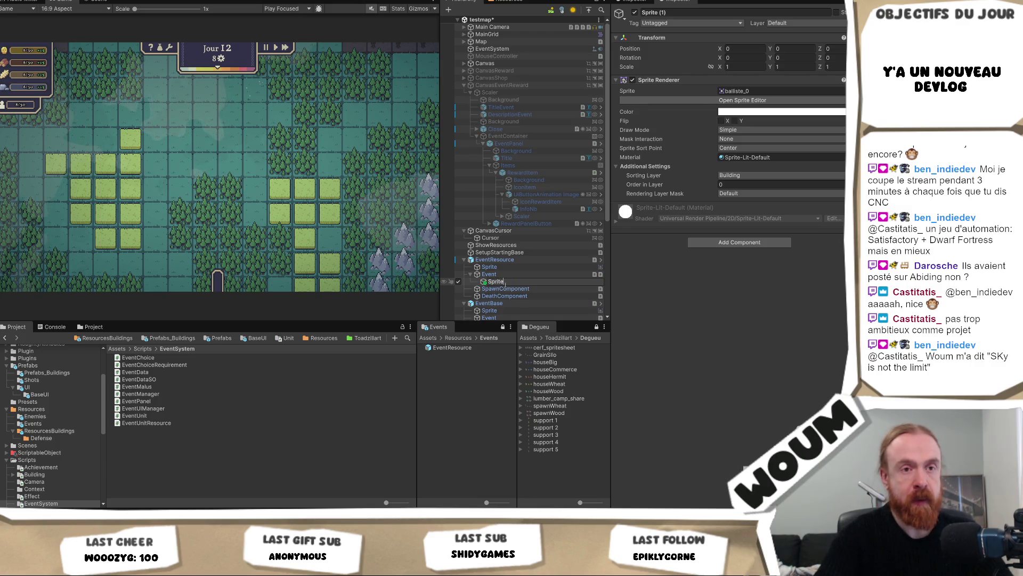
text(Event)
key(Return)
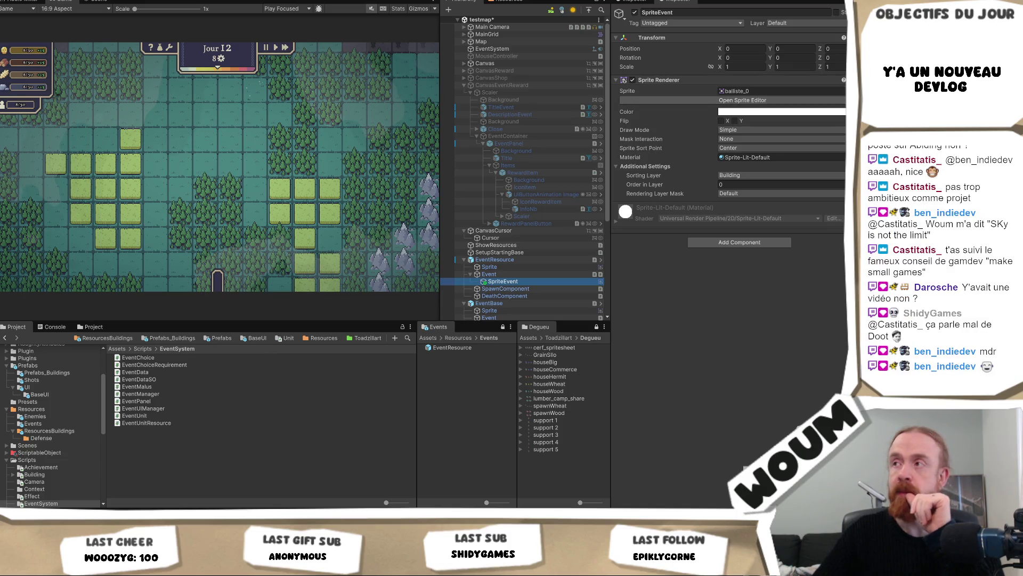
click(843, 91)
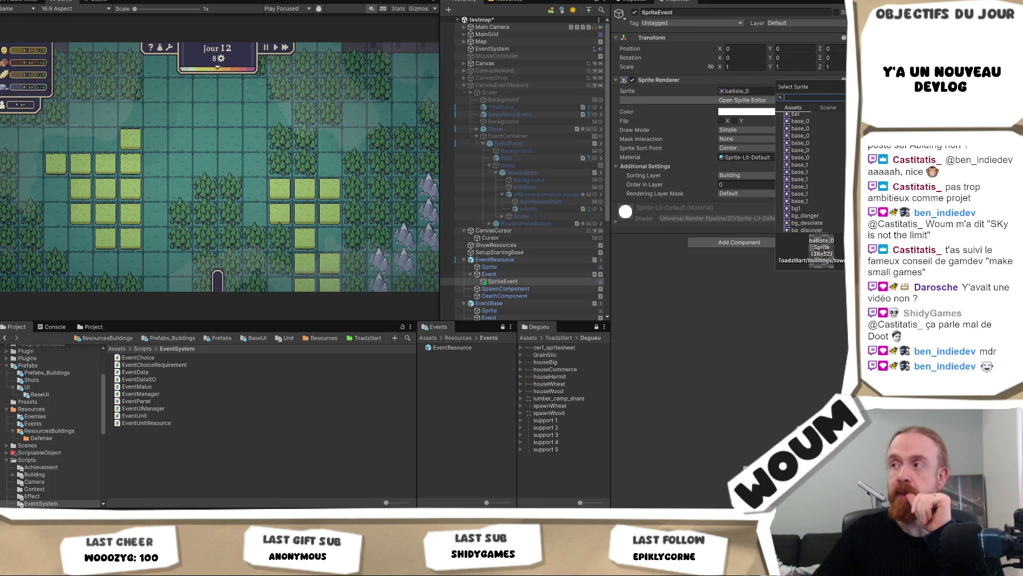
scroll(842, 201, down, 5)
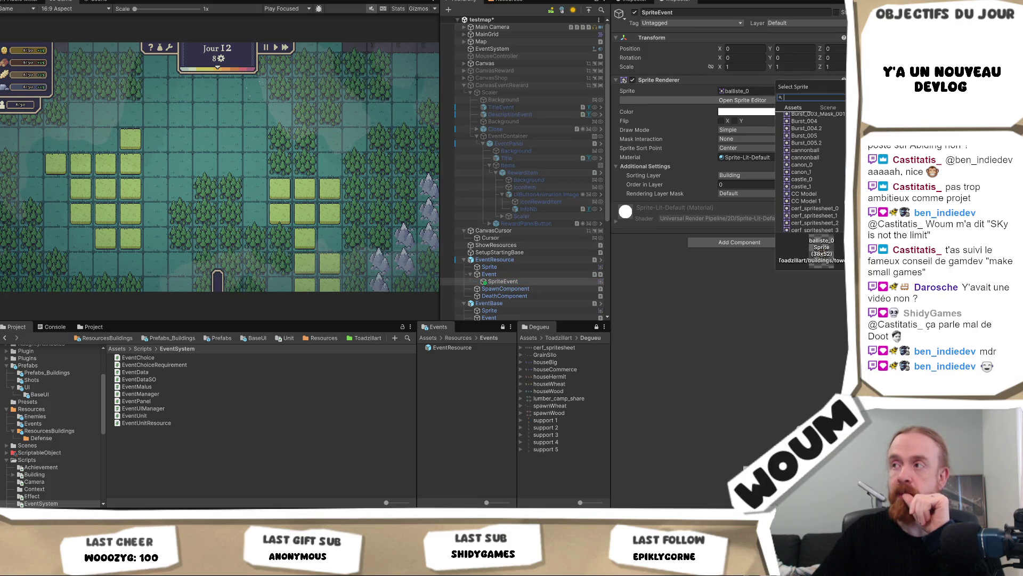
scroll(810, 176, up, 6)
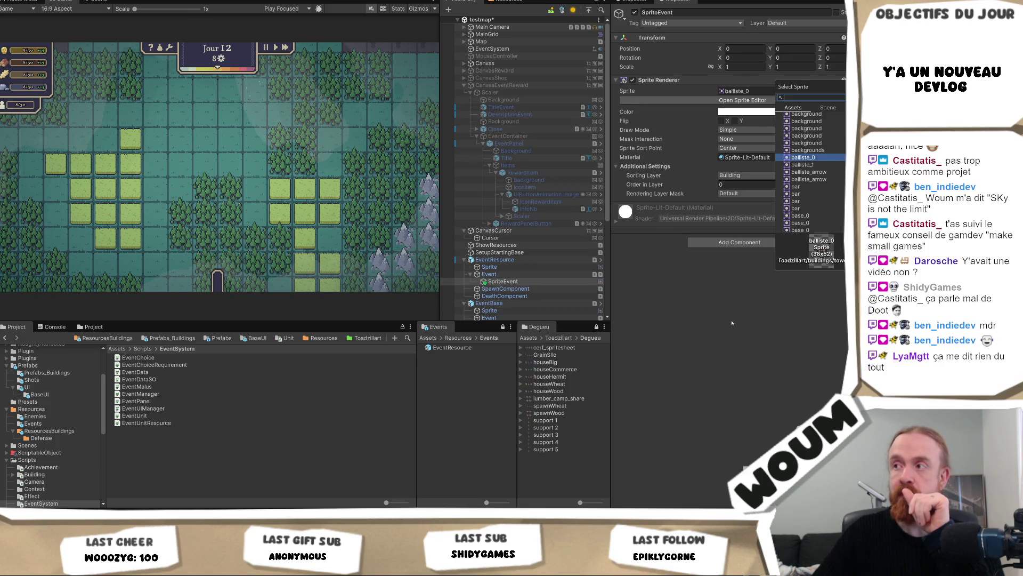
click(714, 336)
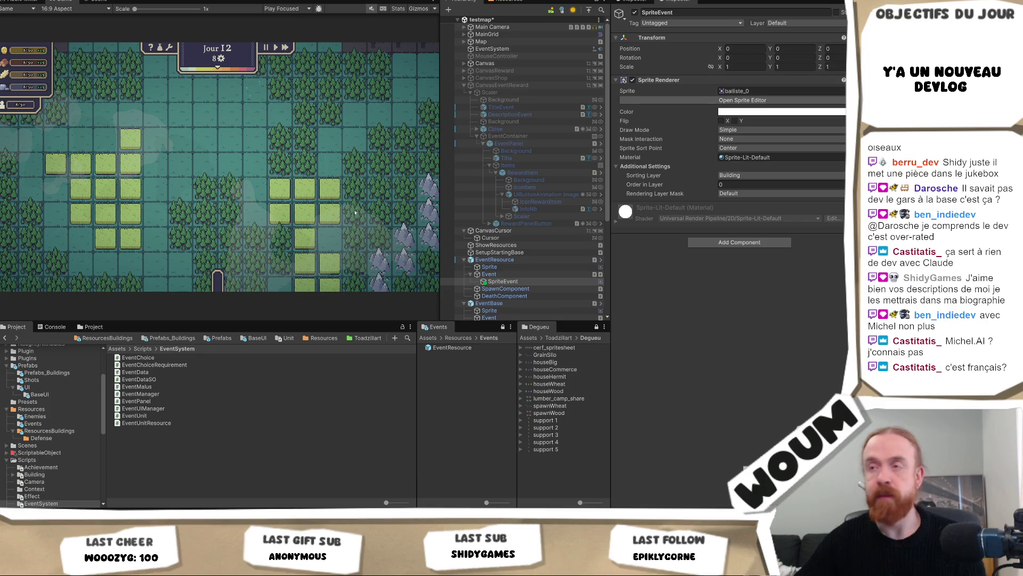
click(519, 282)
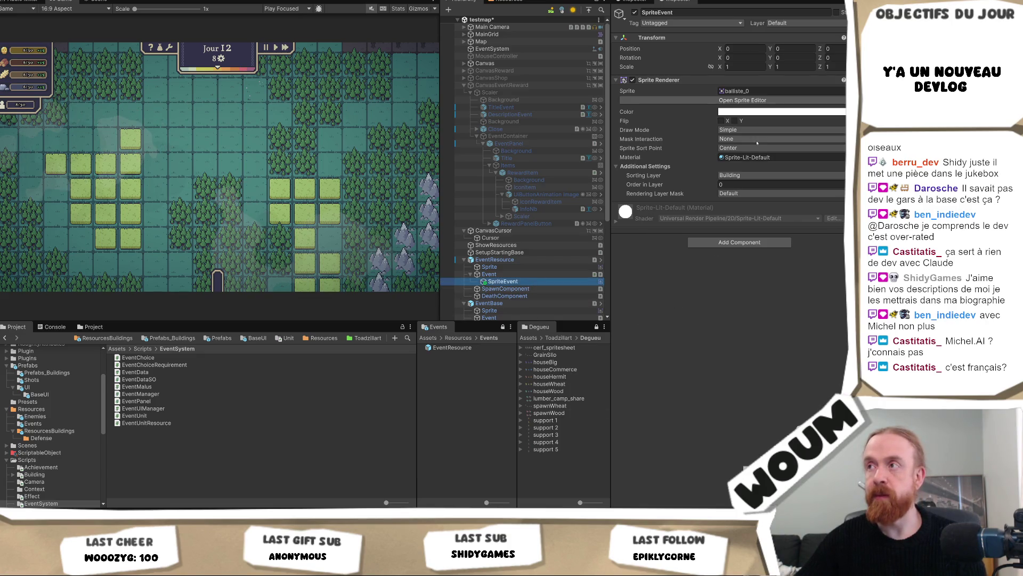
double_click(503, 281)
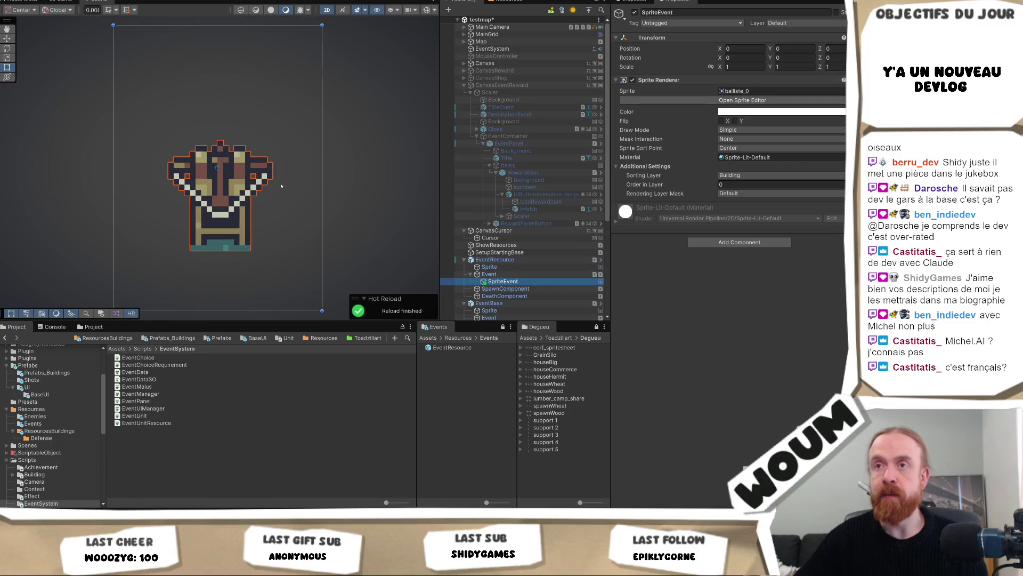
Step: Set EventResource's X and Y position to 200
scroll(273, 181, down, 8)
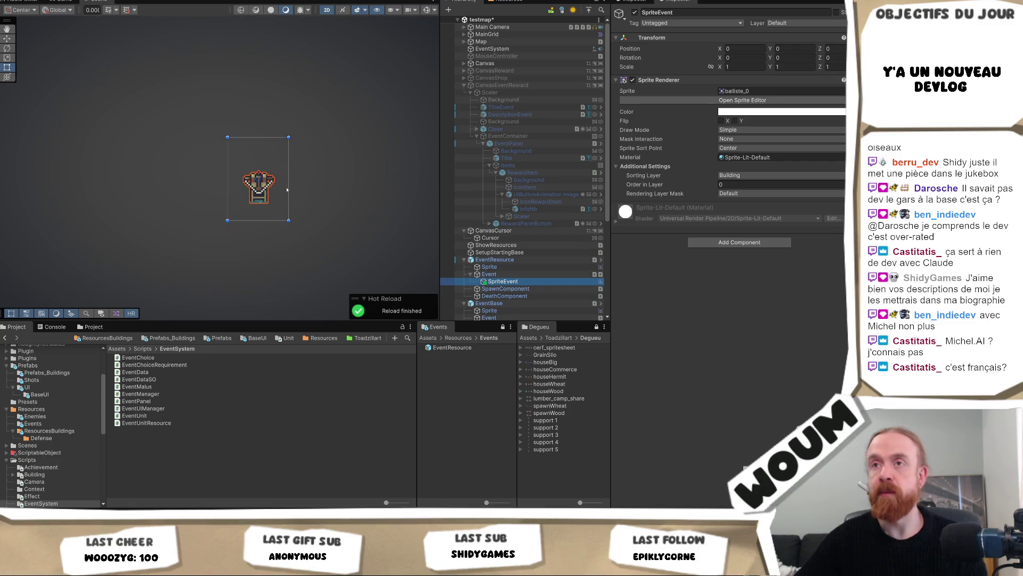
click(495, 260)
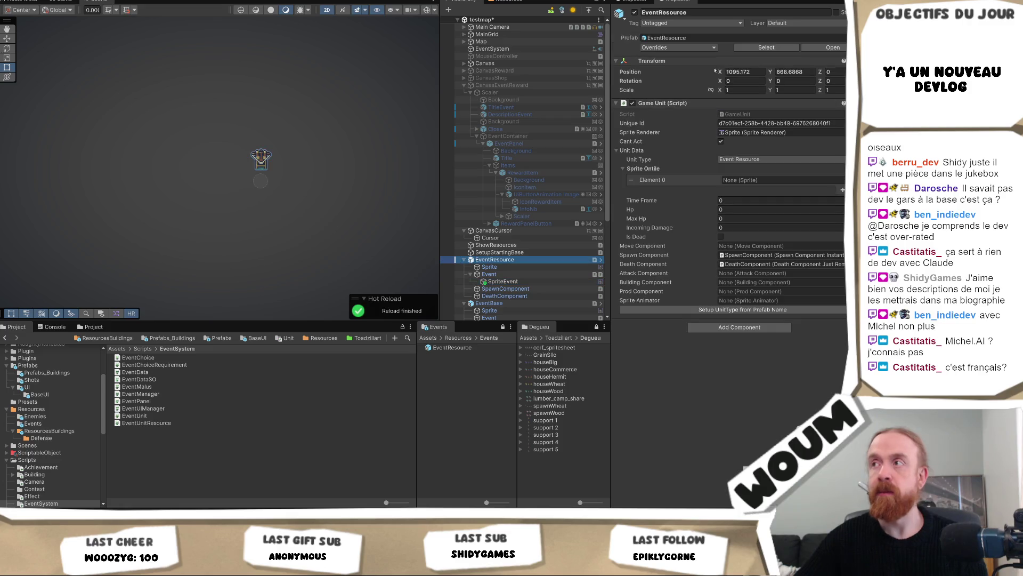
click(743, 72)
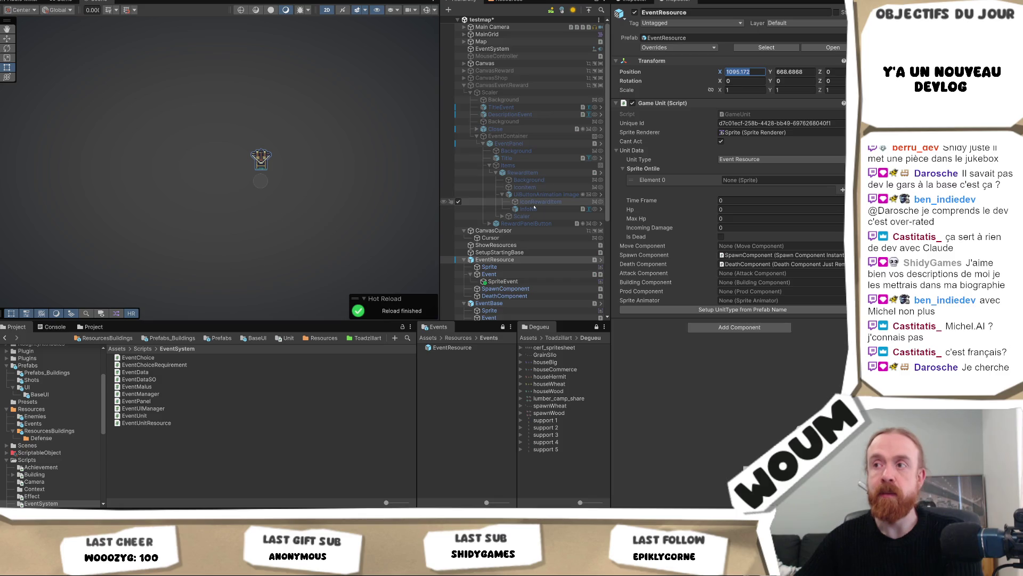
click(67, 1)
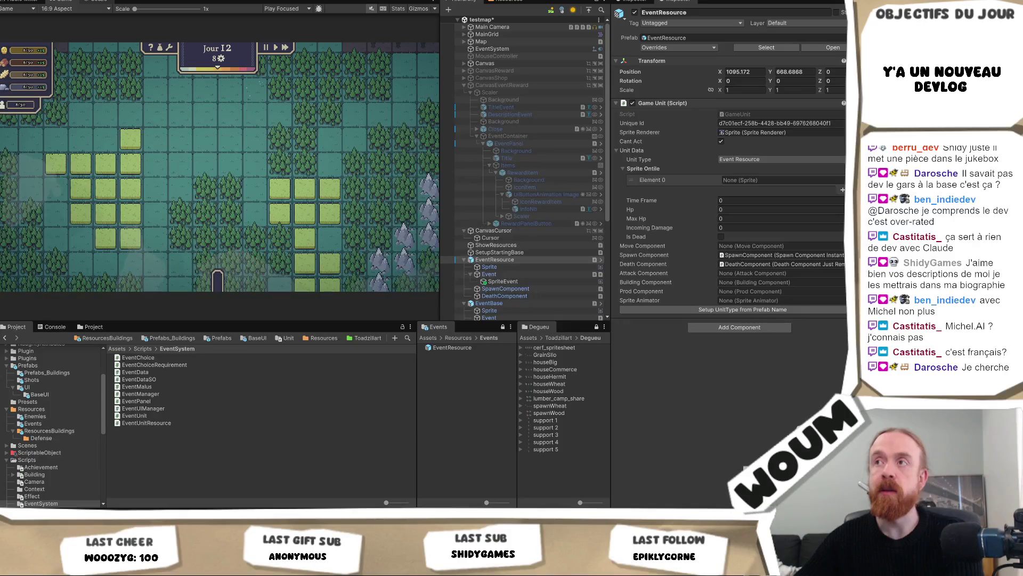
double_click(743, 71)
text(200)
click(789, 72)
text(200)
click(91, 1)
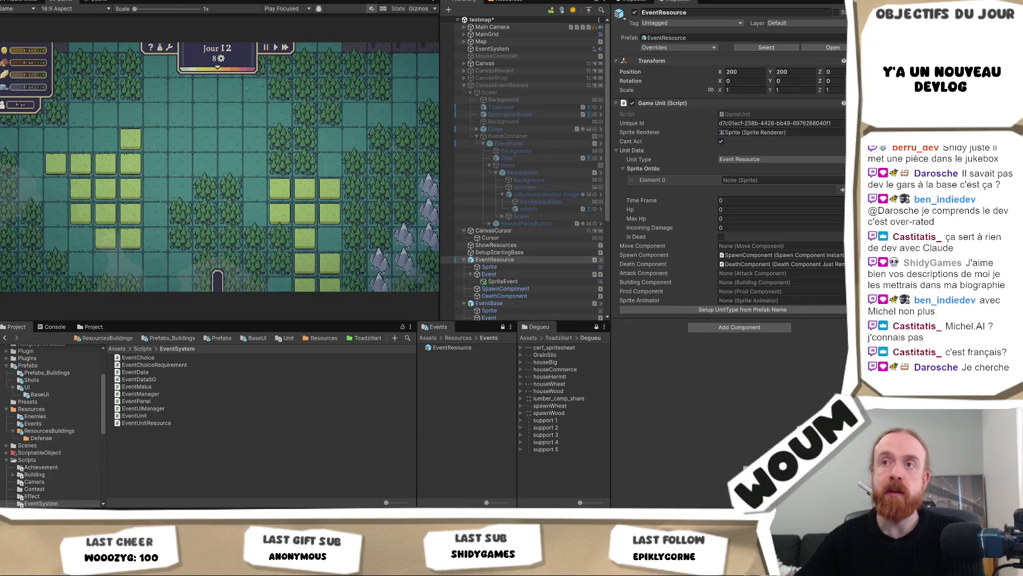
click(93, 2)
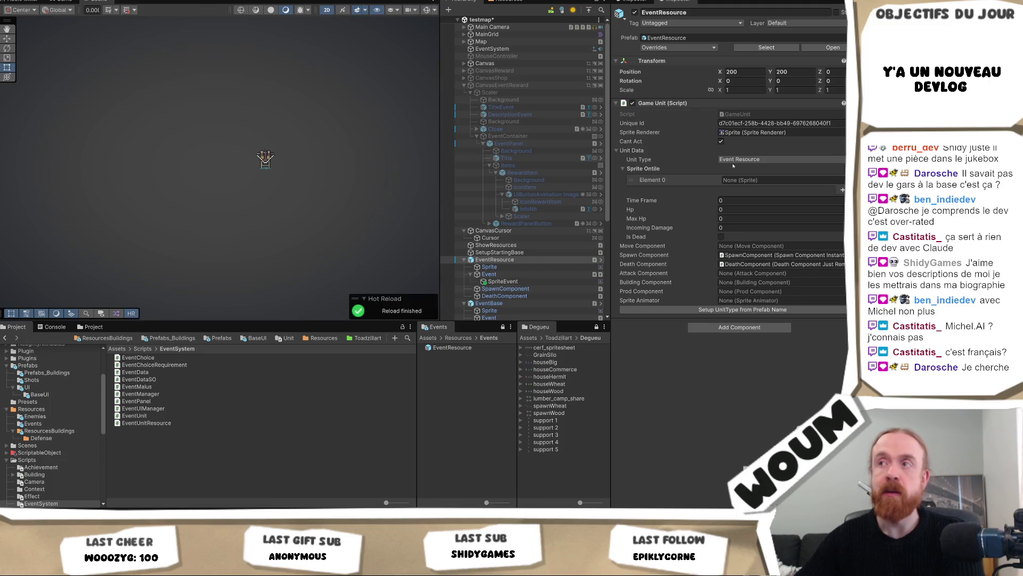
Step: Frame EventResource in the Scene view, zoom out, and check the Map object
double_click(482, 260)
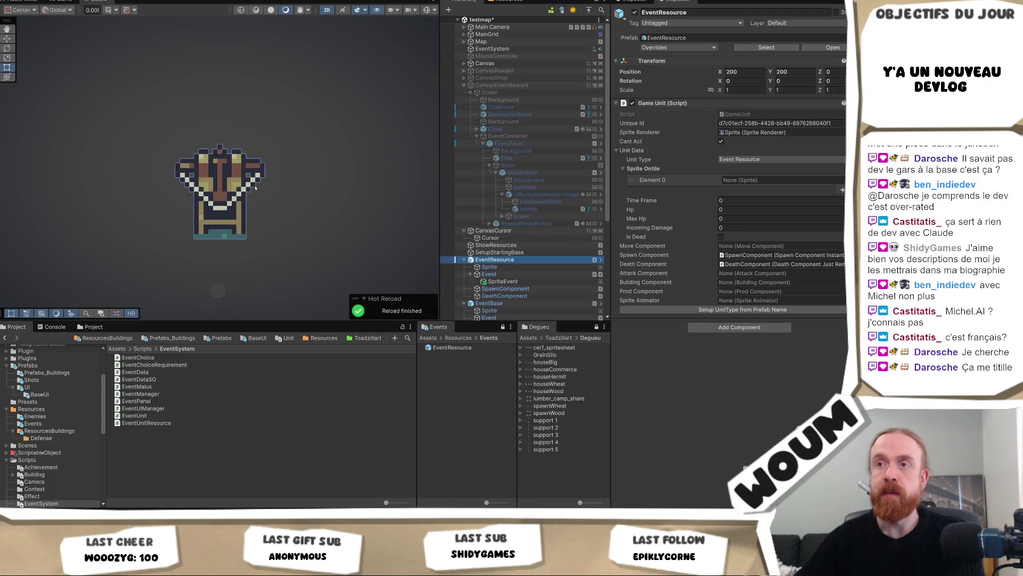
scroll(283, 204, down, 5)
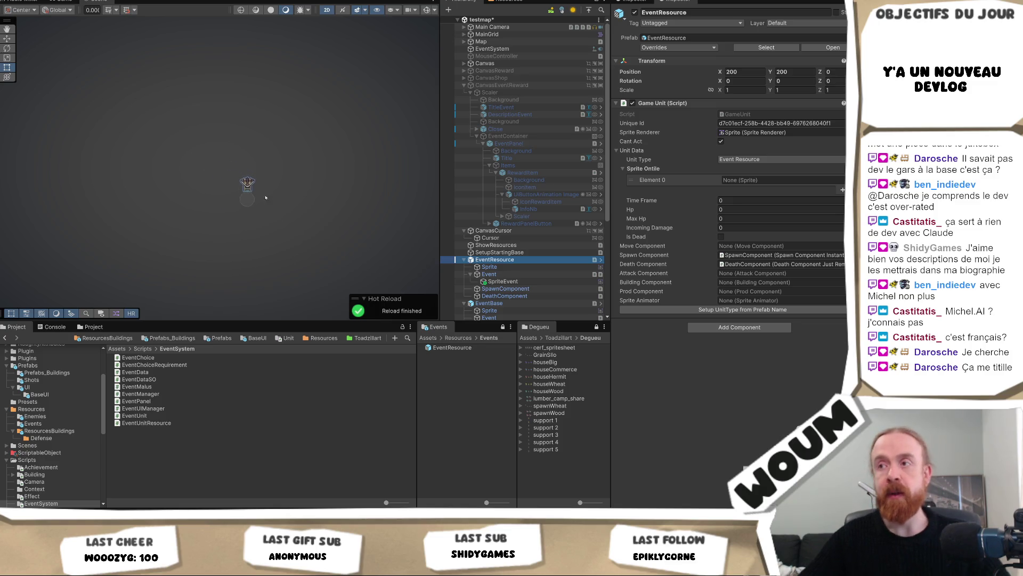
scroll(283, 204, down, 3)
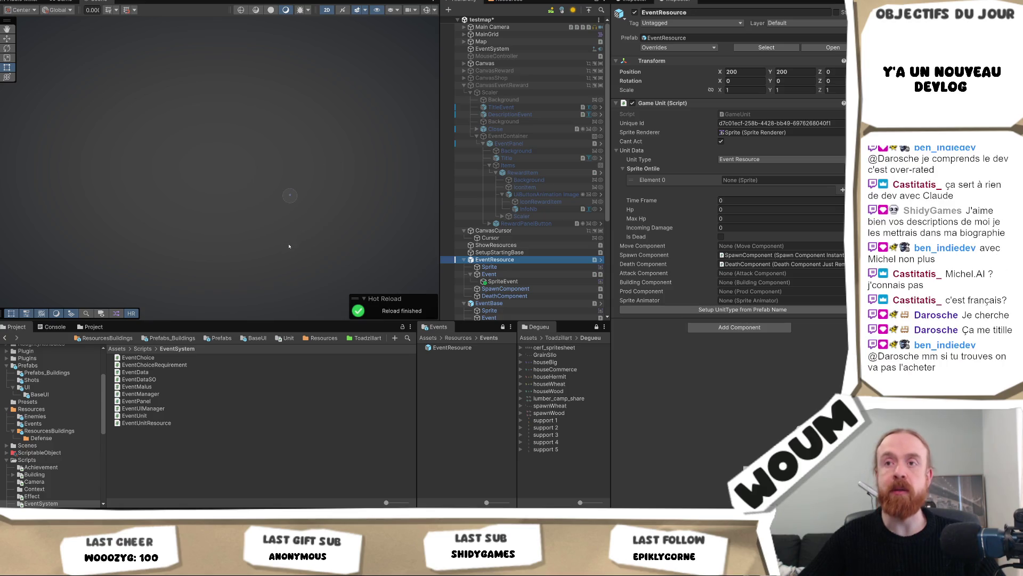
click(506, 41)
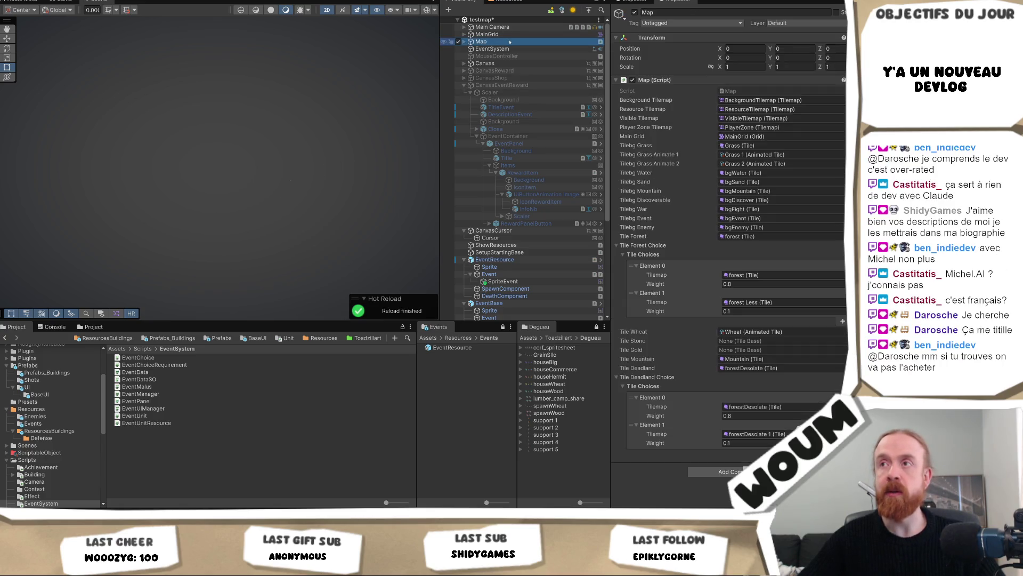
click(496, 259)
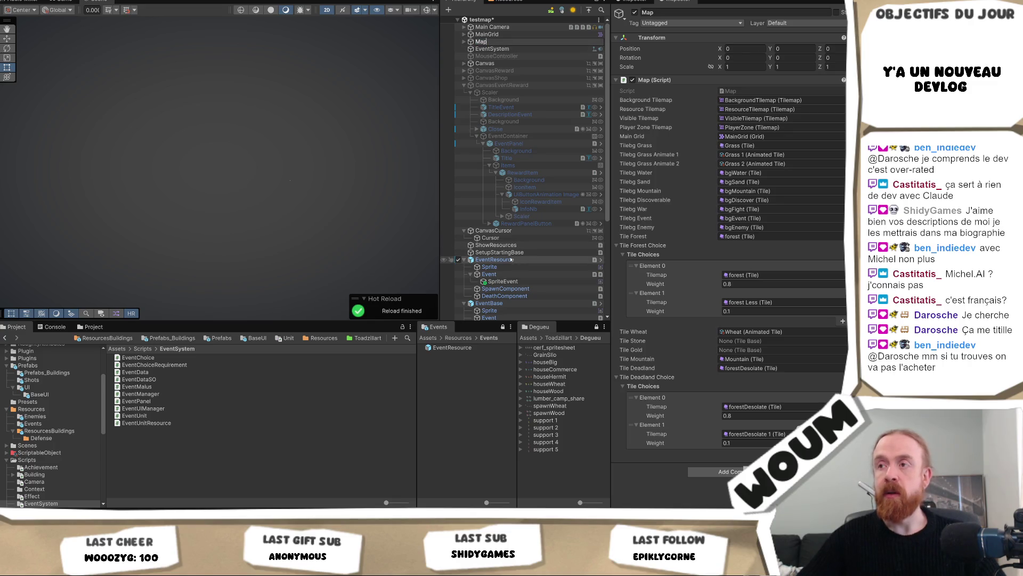
Step: Reset EventResource's position to 0, 0 and frame it with the surrounding map in view
click(743, 71)
text(00)
key(Tab)
text(0)
right_click(496, 259)
key(Escape)
double_click(520, 258)
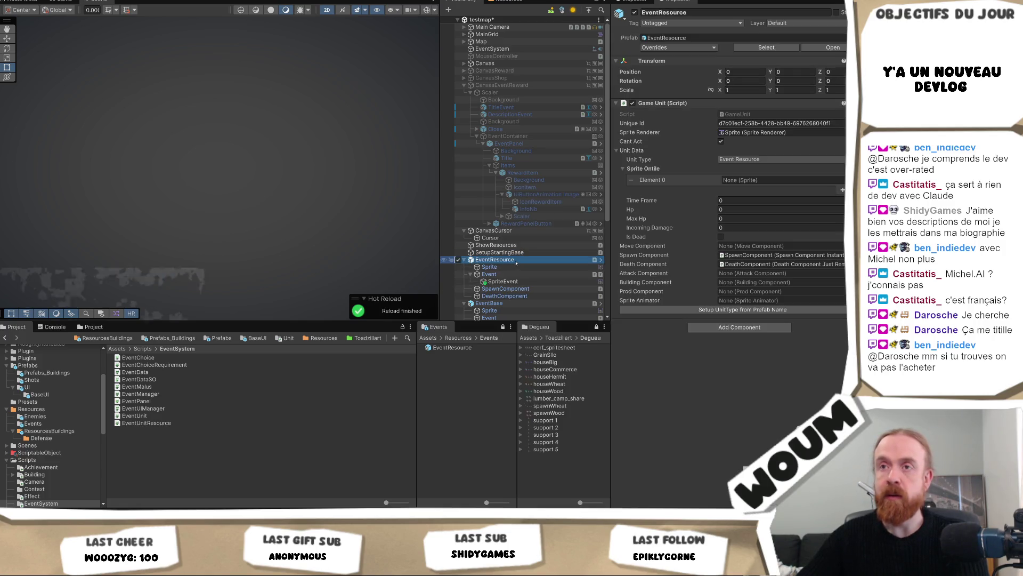
scroll(308, 211, down, 10)
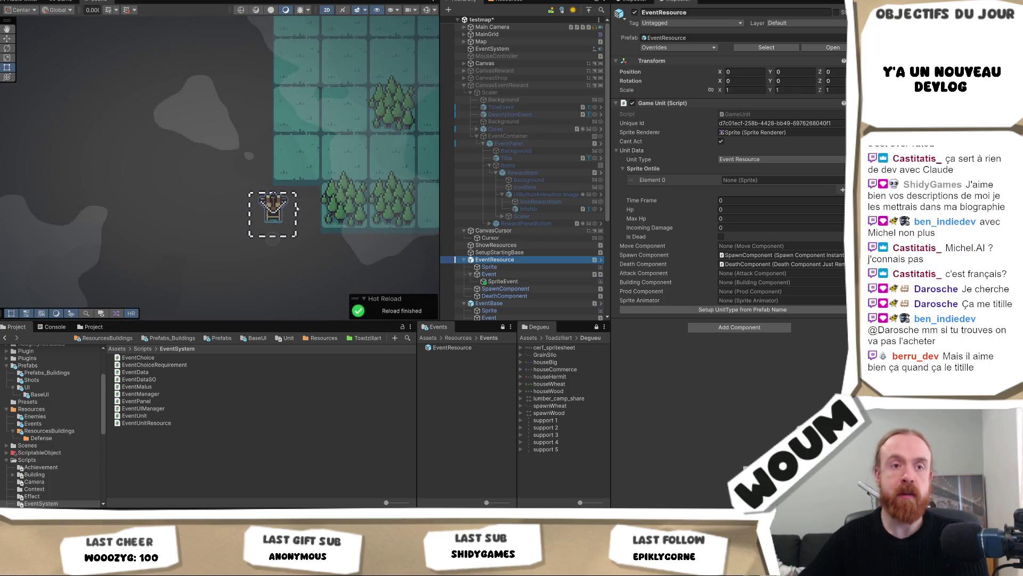
scroll(261, 195, down, 5)
mouse_move(261, 201)
mouse_down()
mouse_move(124, 260)
mouse_move(328, 74)
mouse_move(378, 71)
mouse_move(191, 195)
mouse_move(228, 177)
mouse_up()
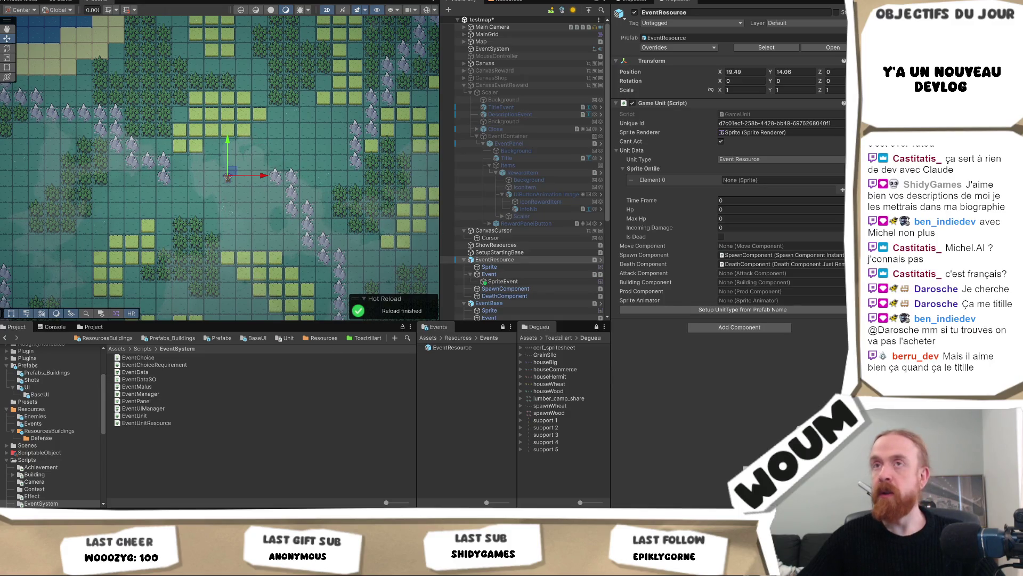
click(71, 2)
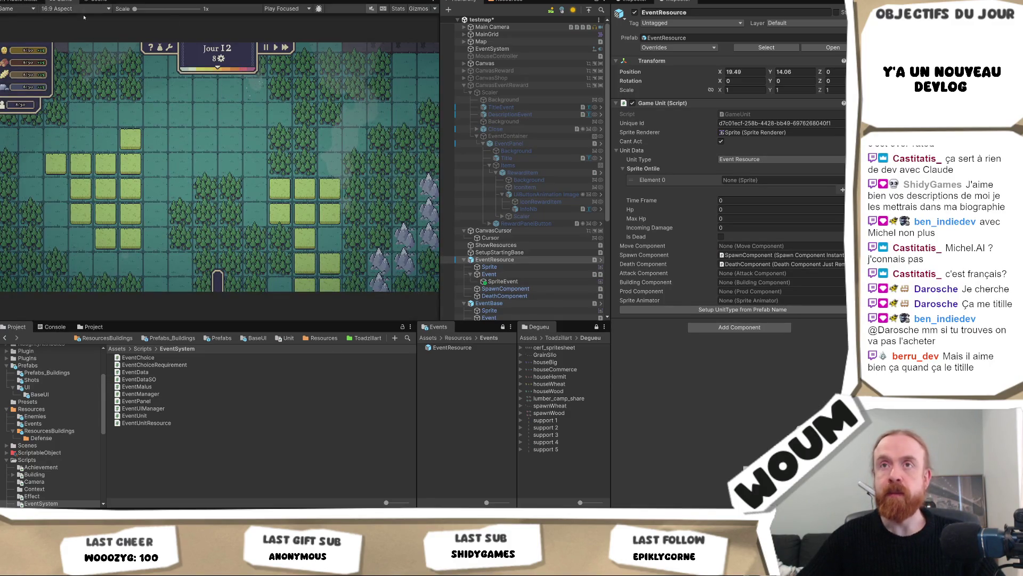
Step: Move EventResource up to 21.47, 25.64, check its sprite in the Game view, and select its Sprite child
click(101, 2)
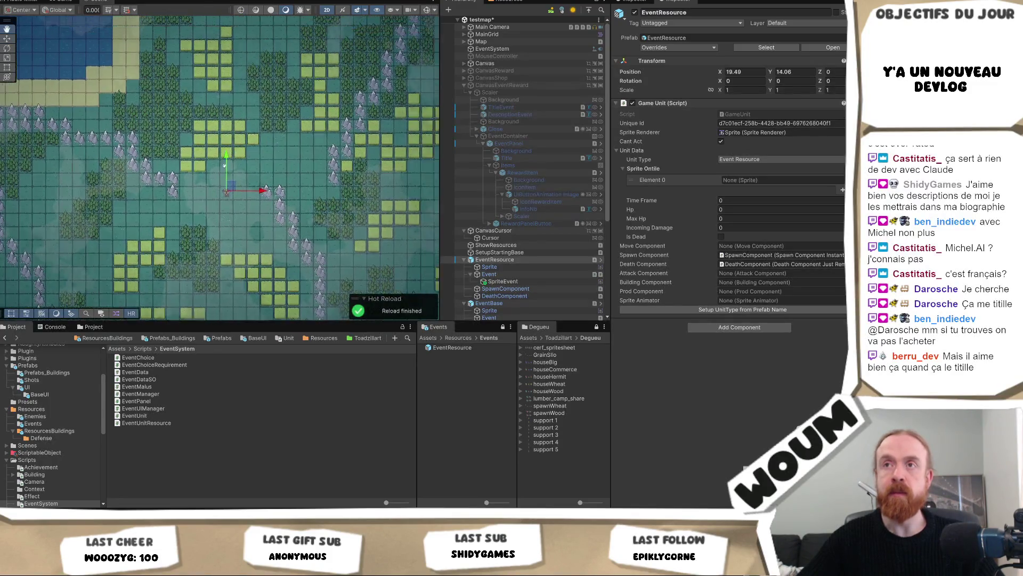
drag(209, 226, 230, 83)
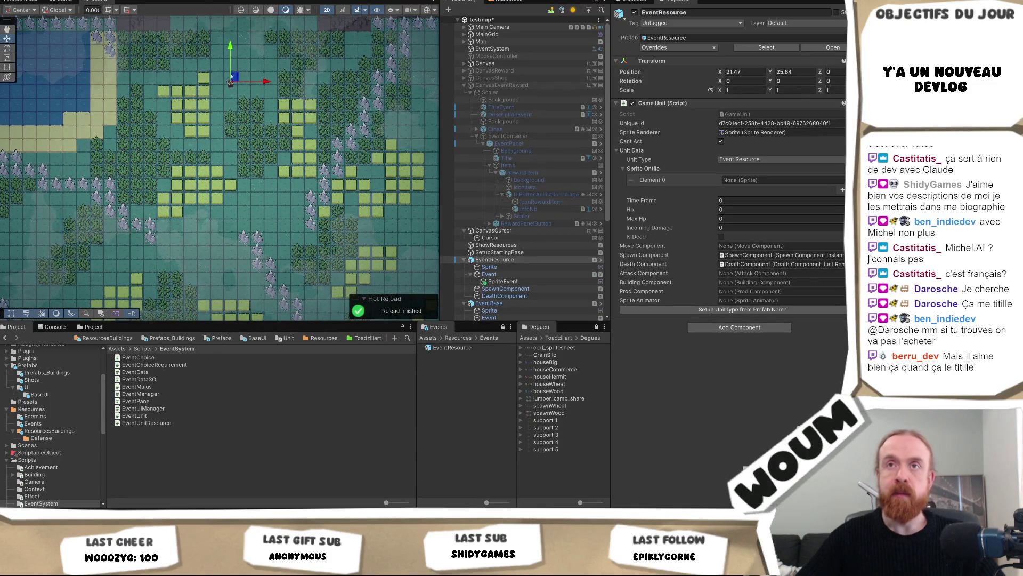
click(49, 2)
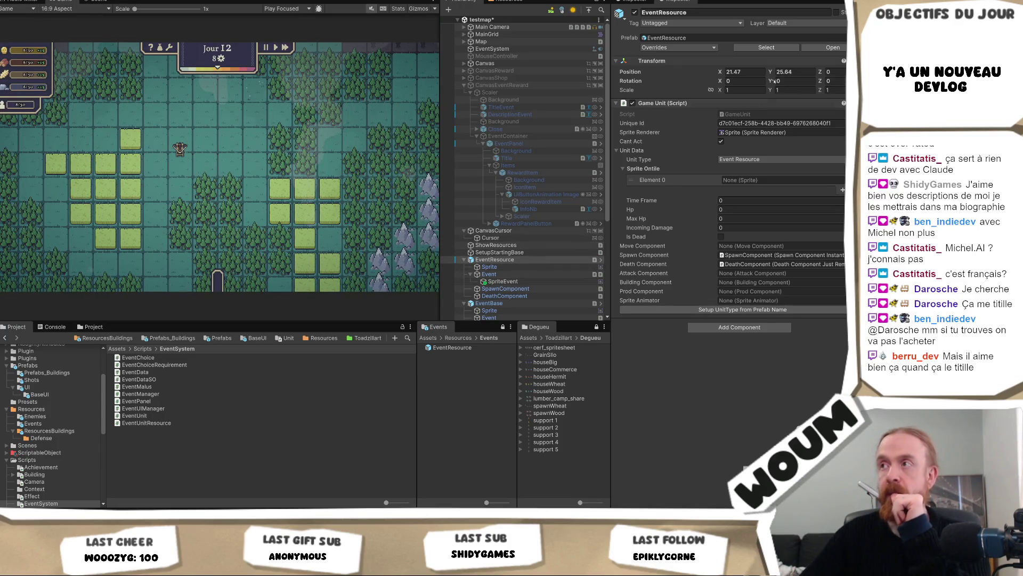
click(497, 264)
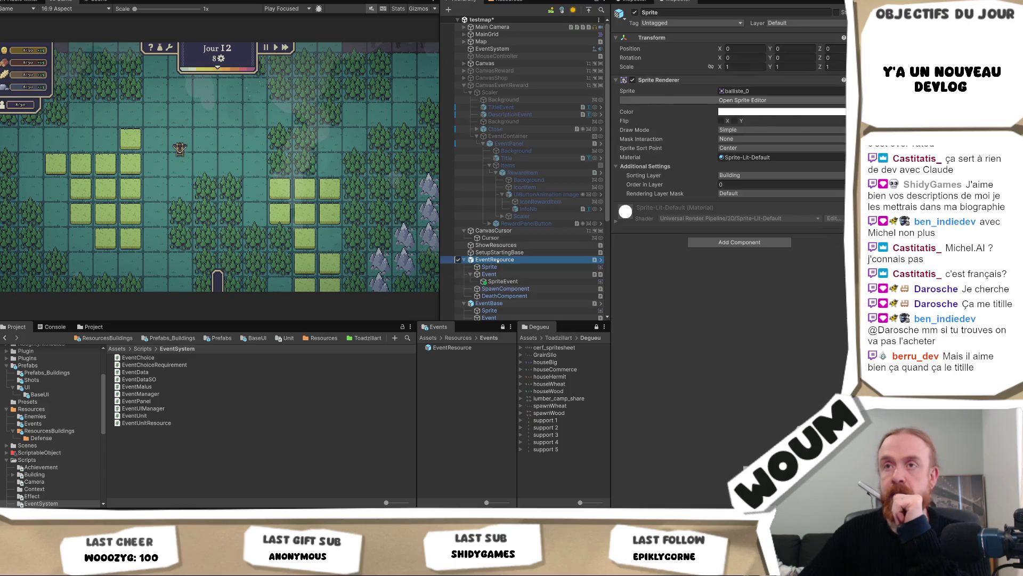
Step: Give SpriteEvent the house_0 sprite
click(505, 281)
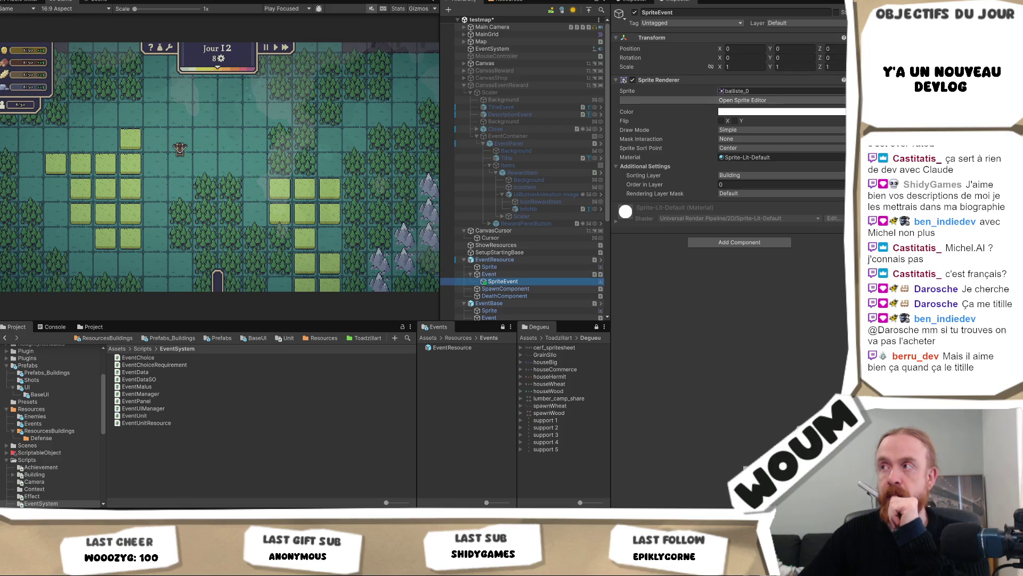
click(842, 91)
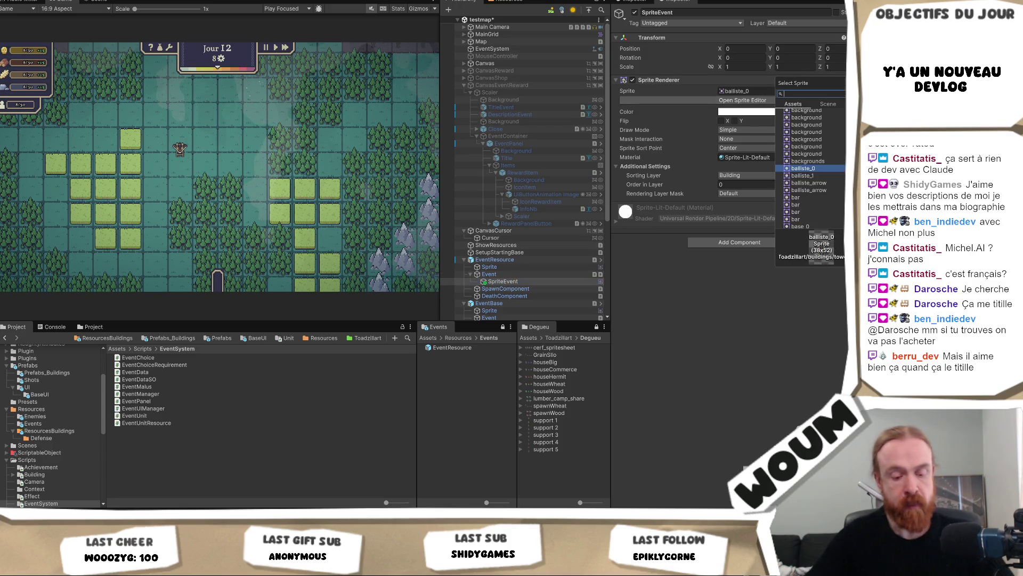
text(house)
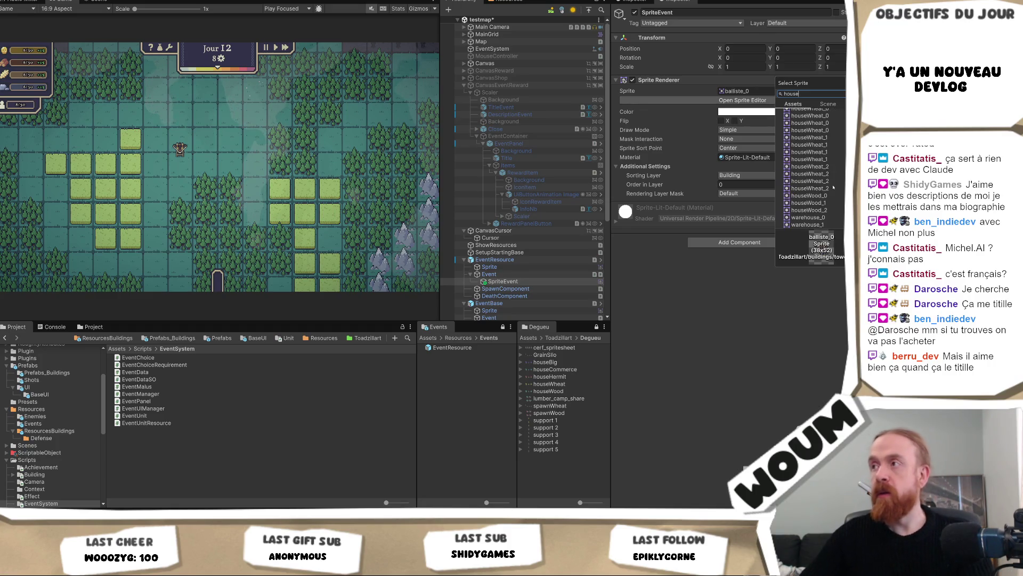
click(802, 119)
key(Return)
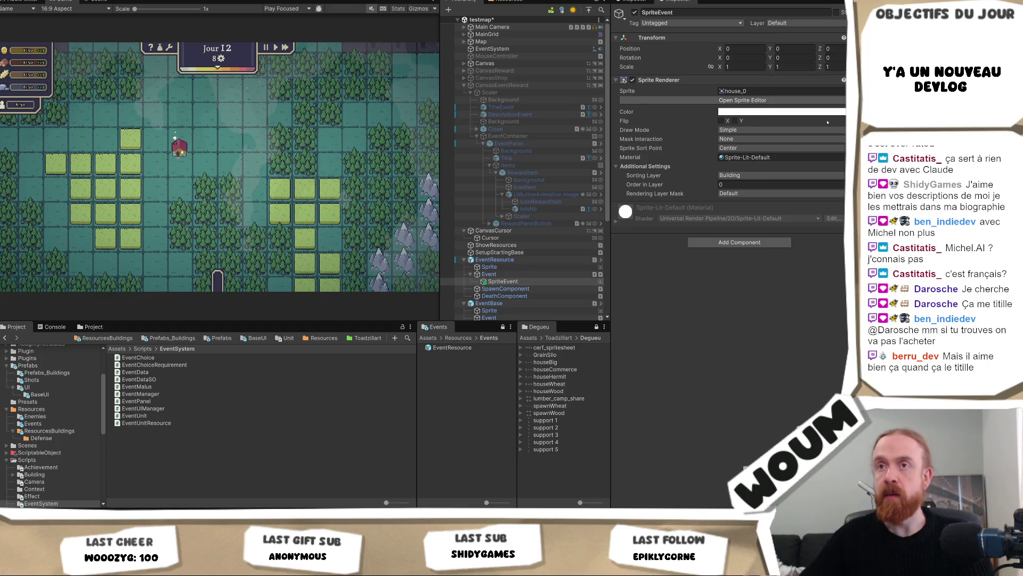
Step: Select EventResource and its Event child to show the Event Unit settings
click(489, 267)
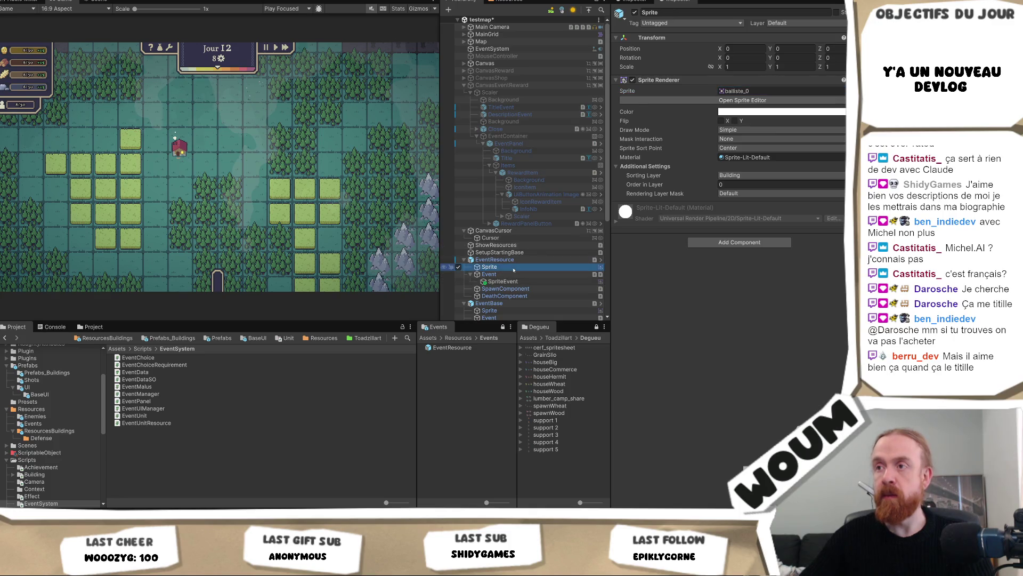
key(Down)
key(Down)
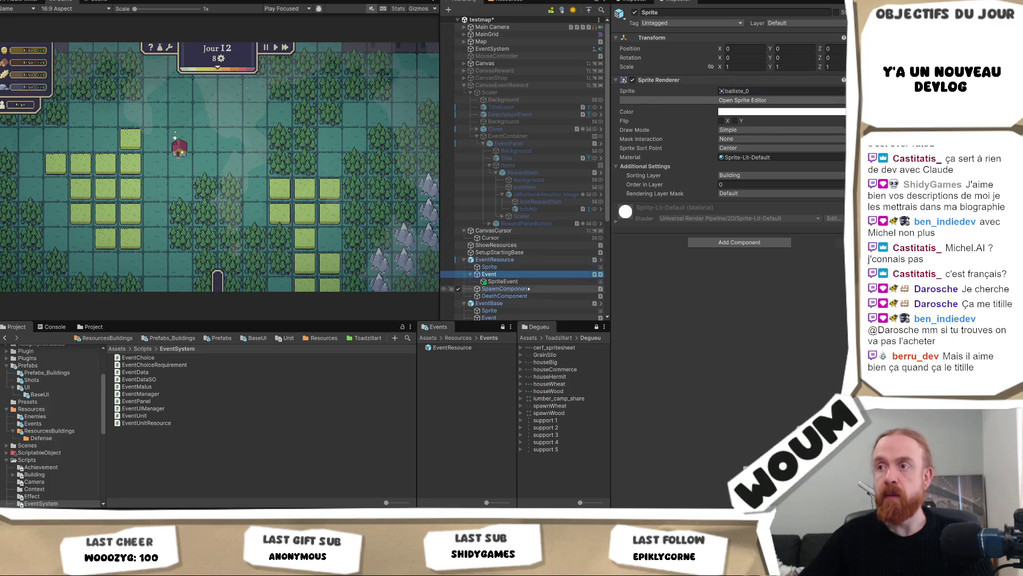
click(633, 14)
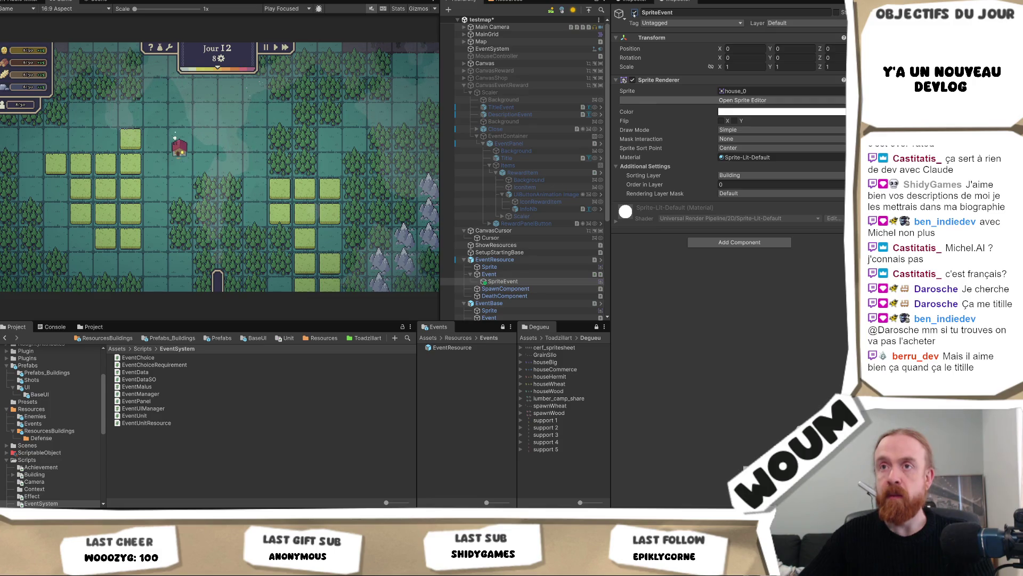
click(495, 259)
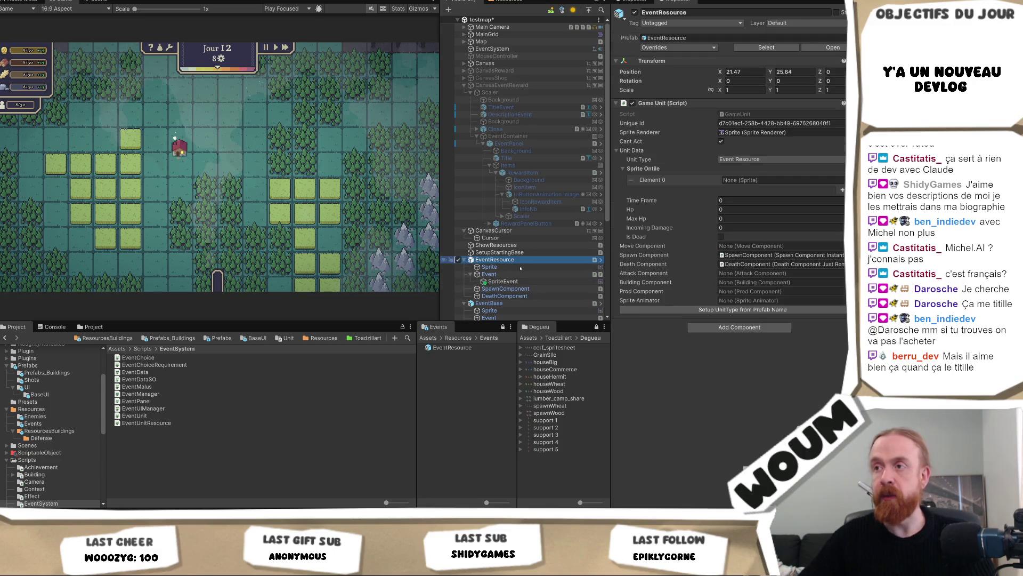
click(495, 274)
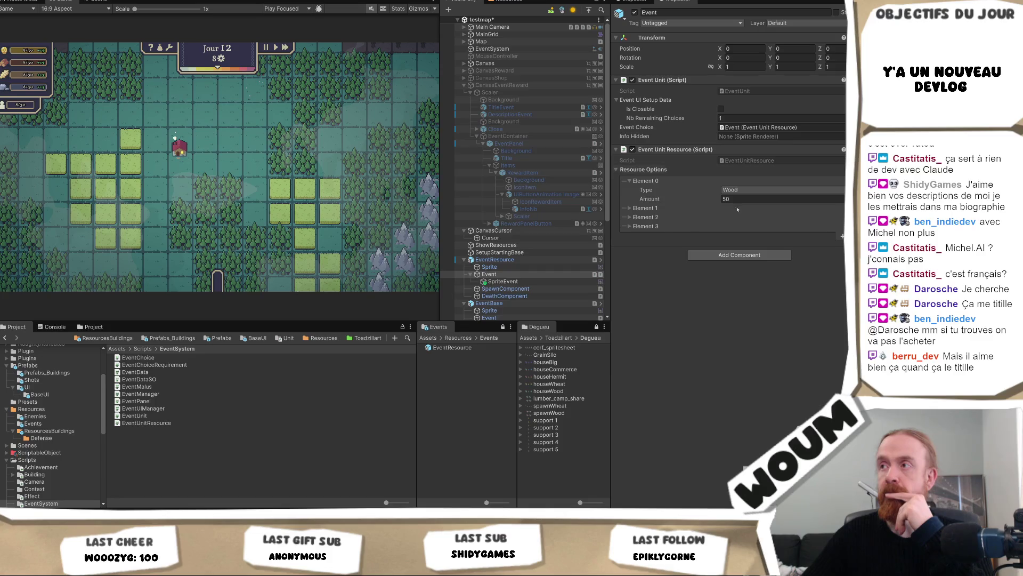
Step: Assign SpriteEvent to the Event Unit's Info Hidden slot and reselect EventResource
drag(503, 281, 743, 136)
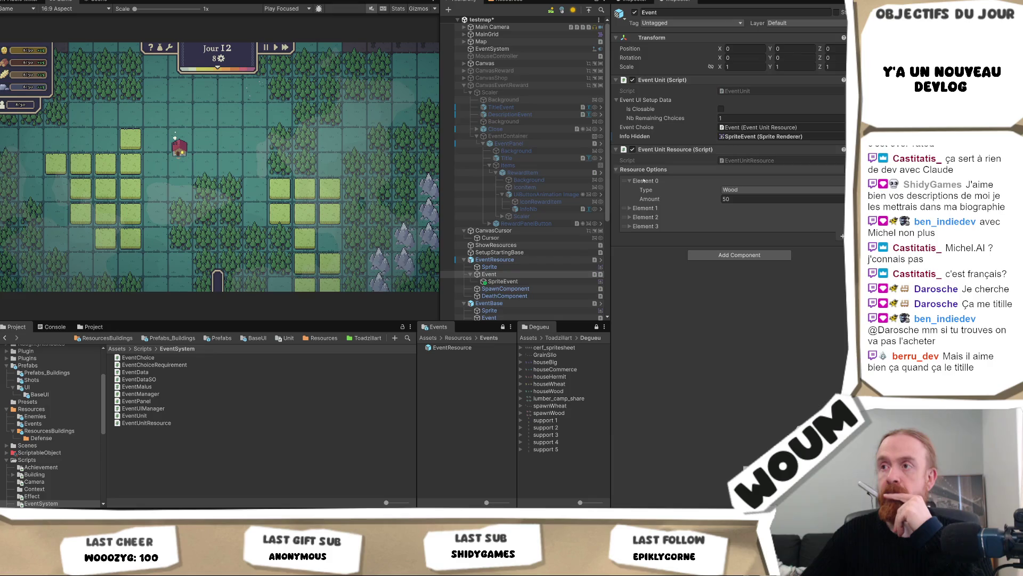
click(513, 259)
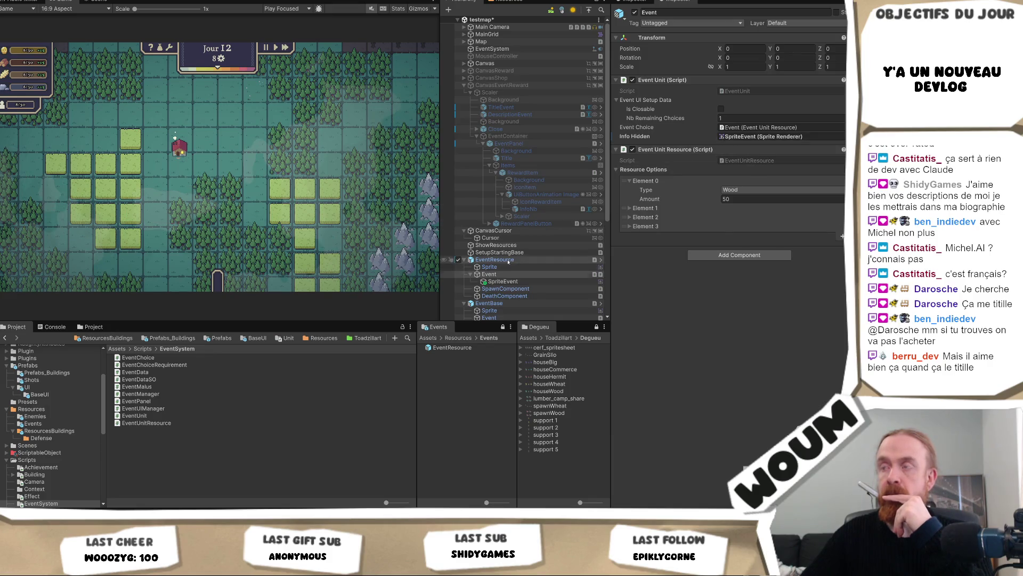
click(784, 48)
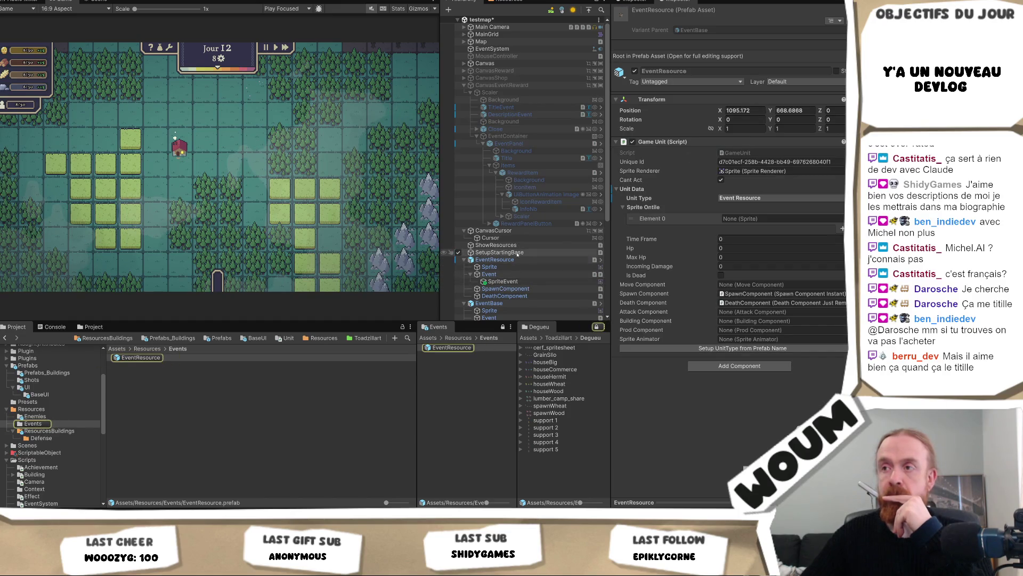
Step: Select the EventResource prefab asset, then the reward panel's Background element
click(149, 358)
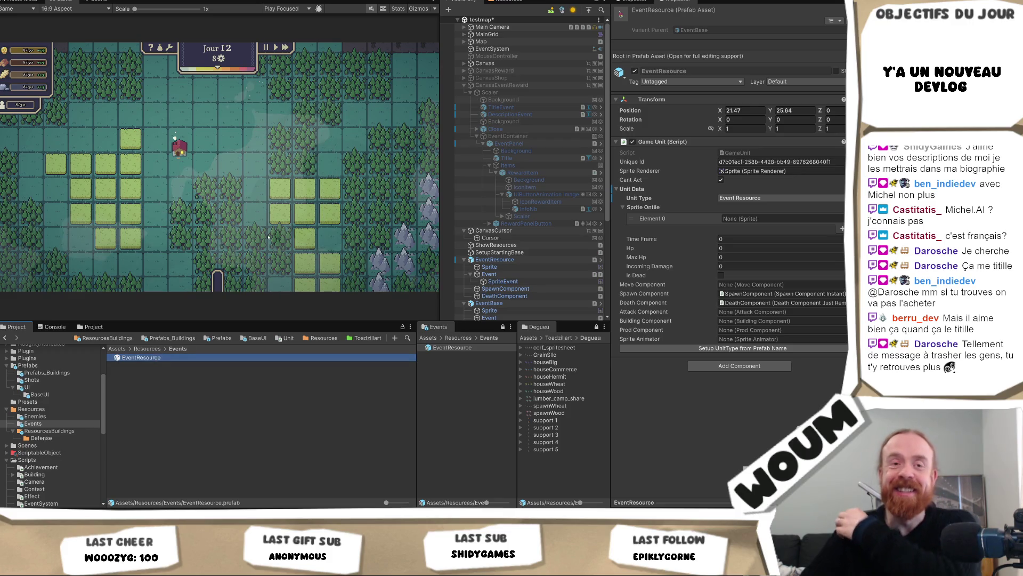
click(503, 99)
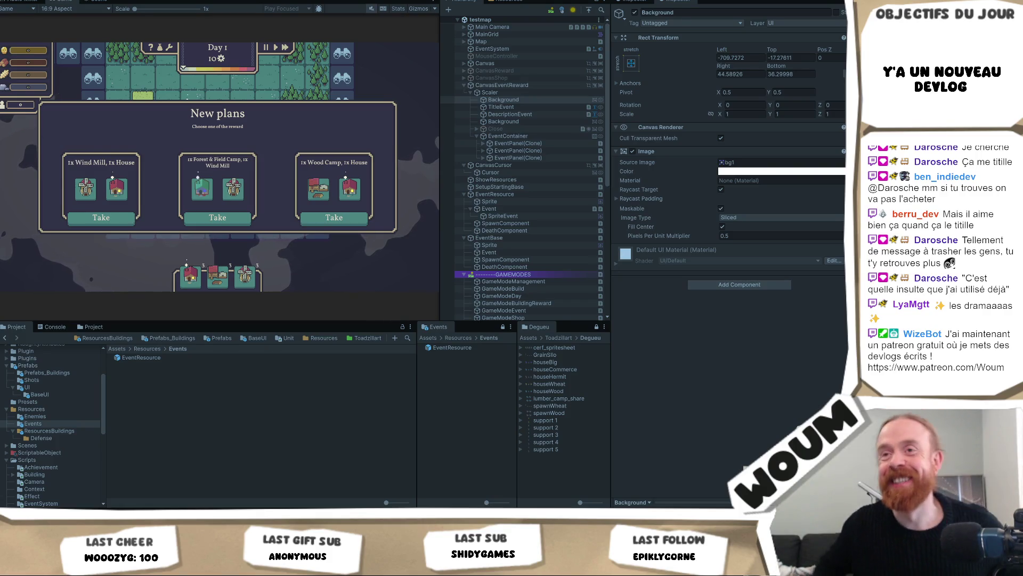
Step: Take the Wood Camp and House reward, reveal a discoverable tile, and return to EventUnit.cs
click(369, 215)
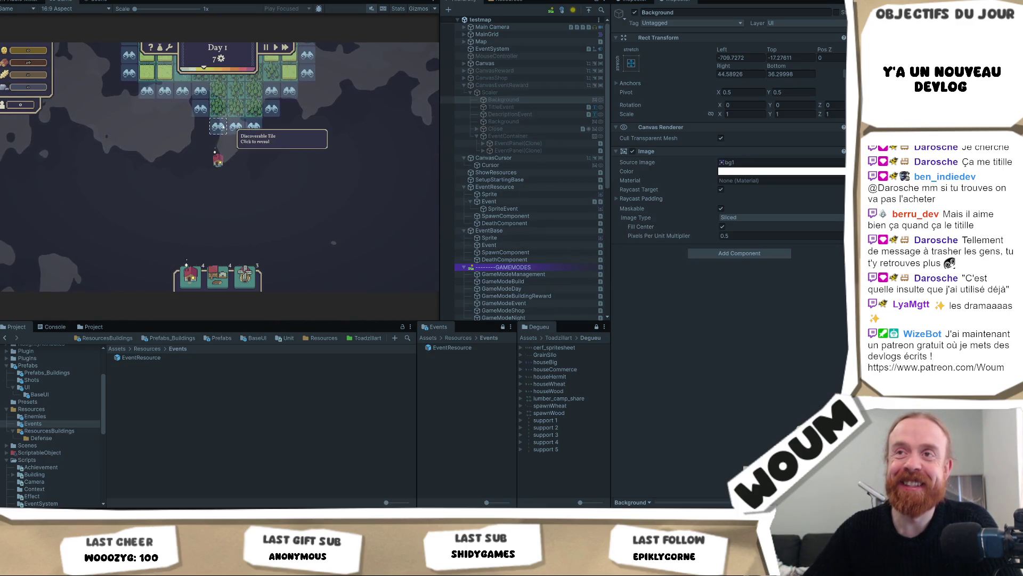
click(220, 128)
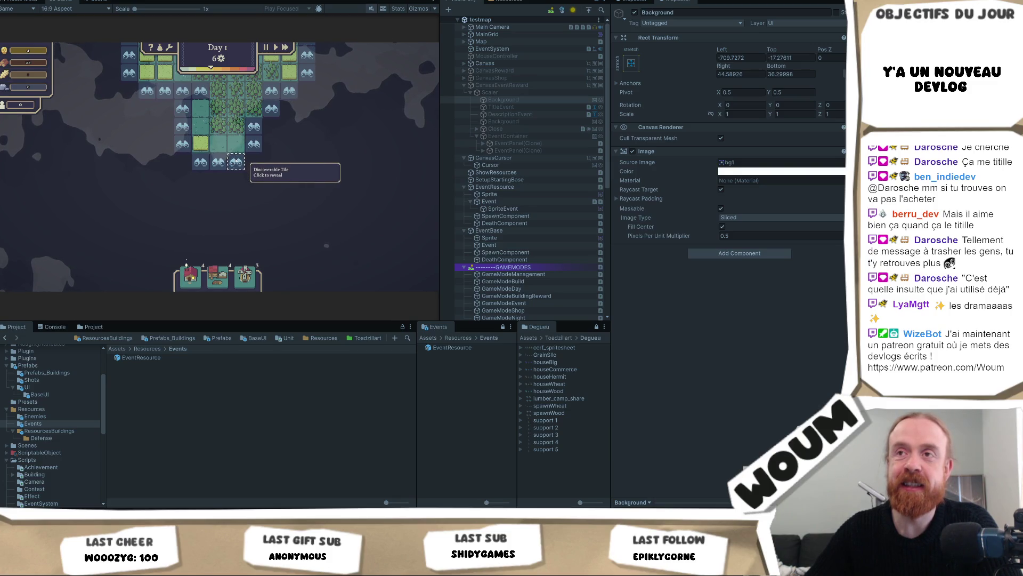
mouse_move(111, 565)
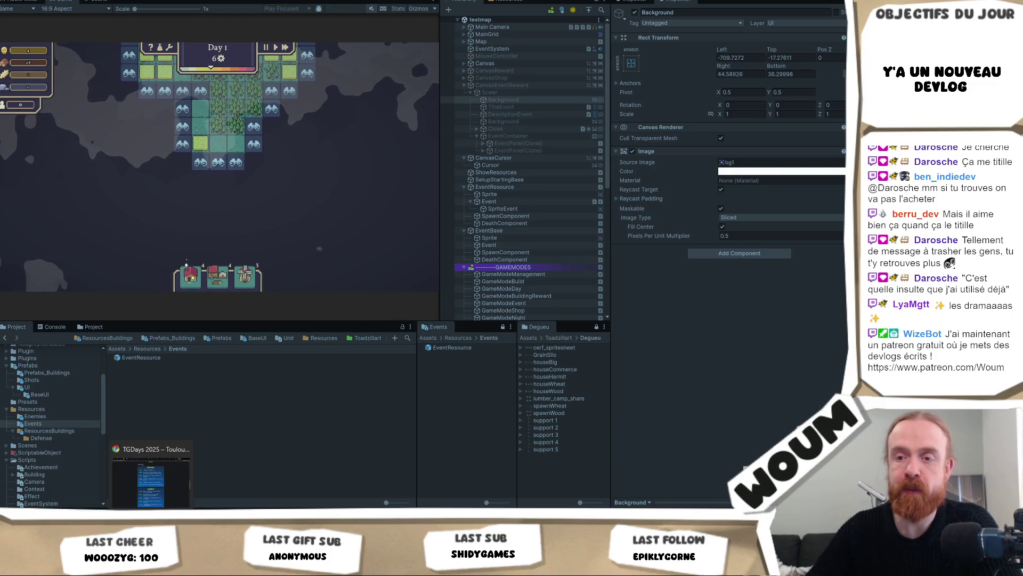
click(160, 566)
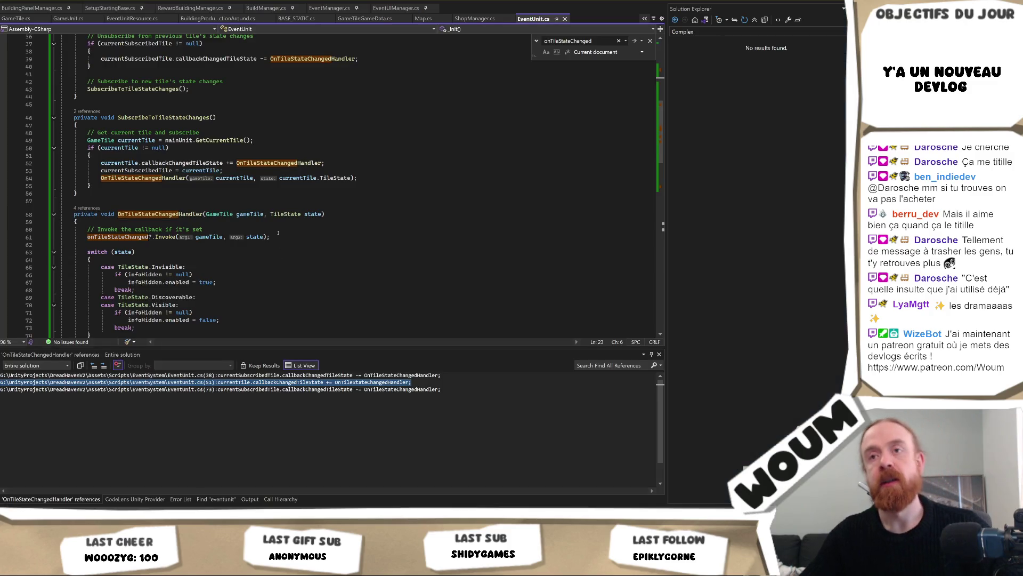
Step: Delete the 'case TileState.Discoverable:' line in OnTileStateChangedHandler and return to Unity
scroll(256, 234, down, 3)
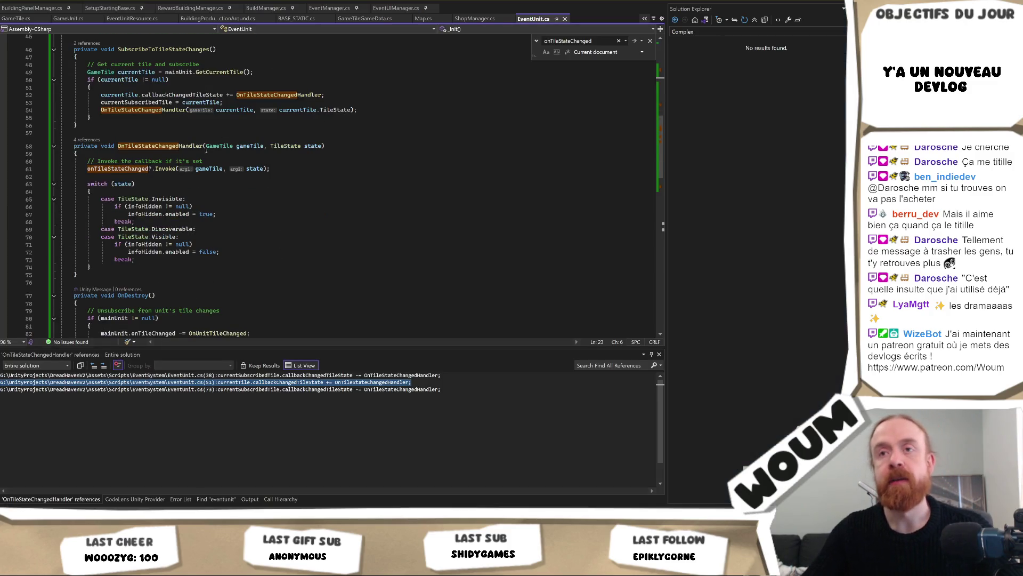
triple_click(212, 230)
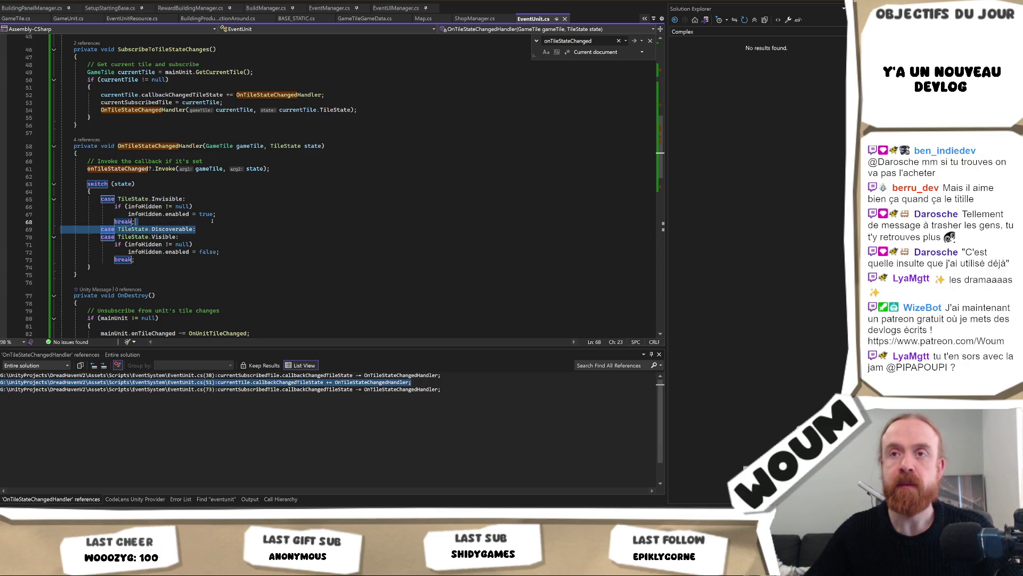
key(Delete)
click(167, 194)
key(alt+Tab)
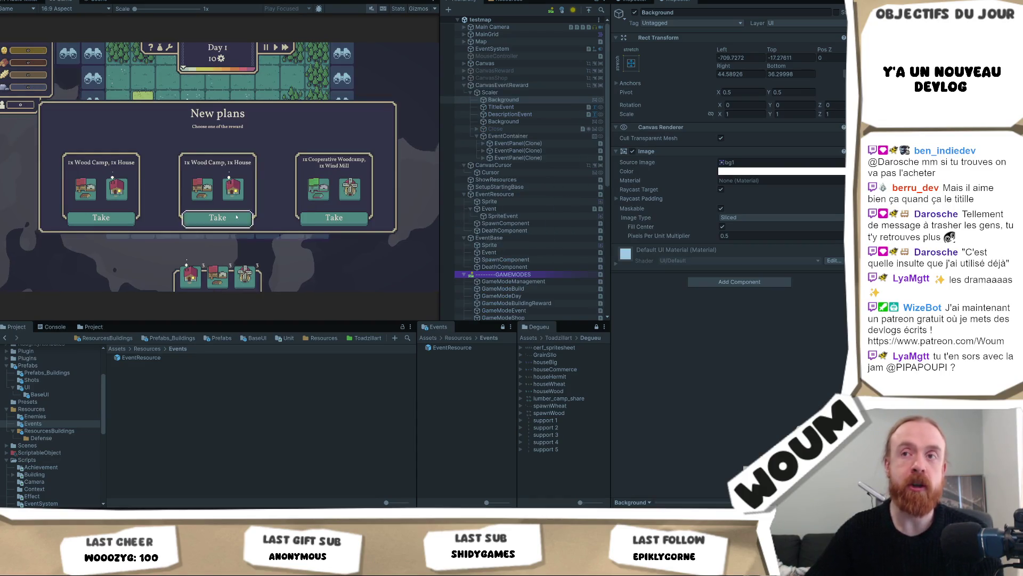
Step: Take the Wood Camp and House reward, place the house, and take another reward plan
click(236, 217)
click(228, 175)
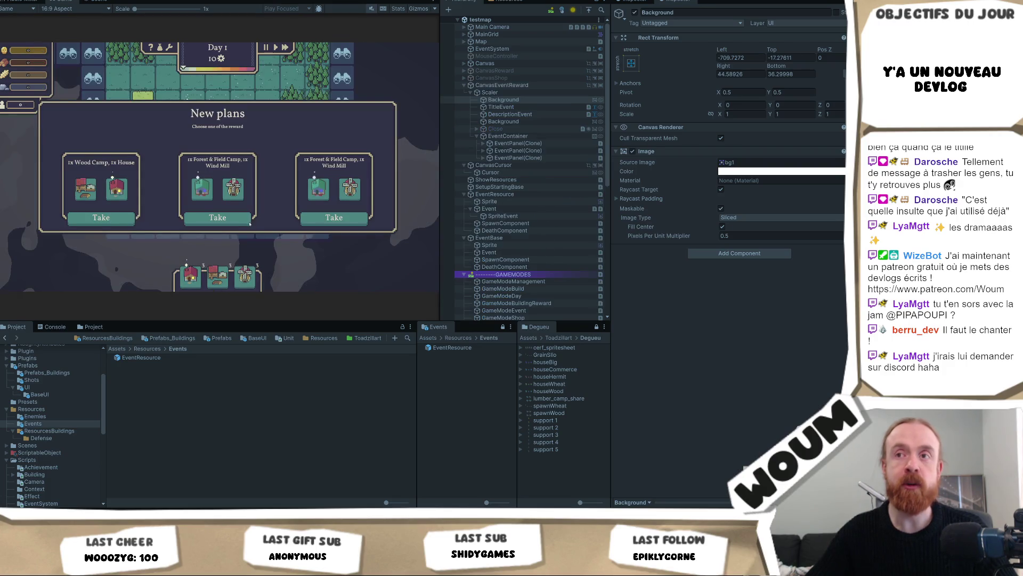
click(100, 218)
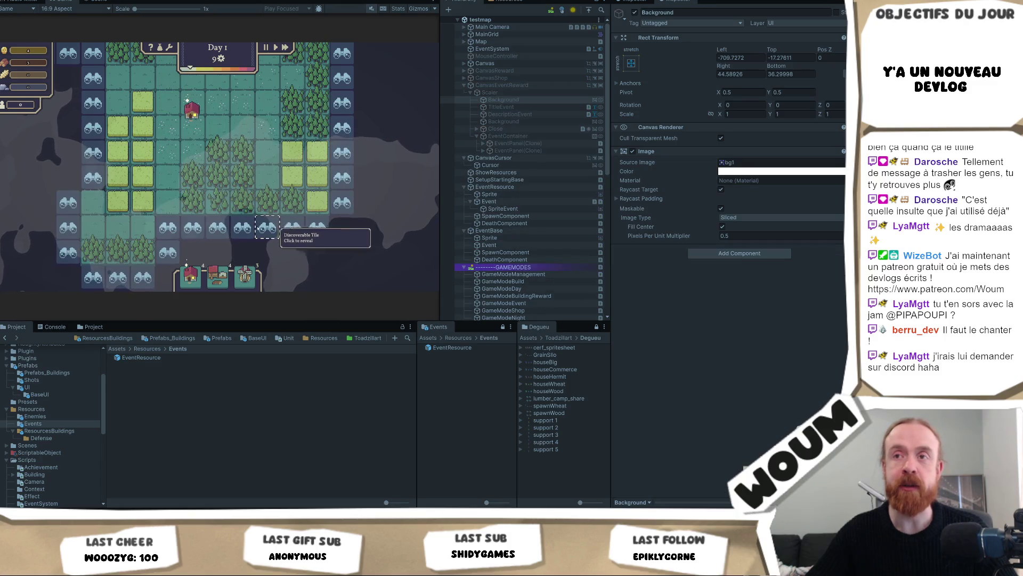
Step: Reveal the discoverable tile right beside the house marker
click(240, 128)
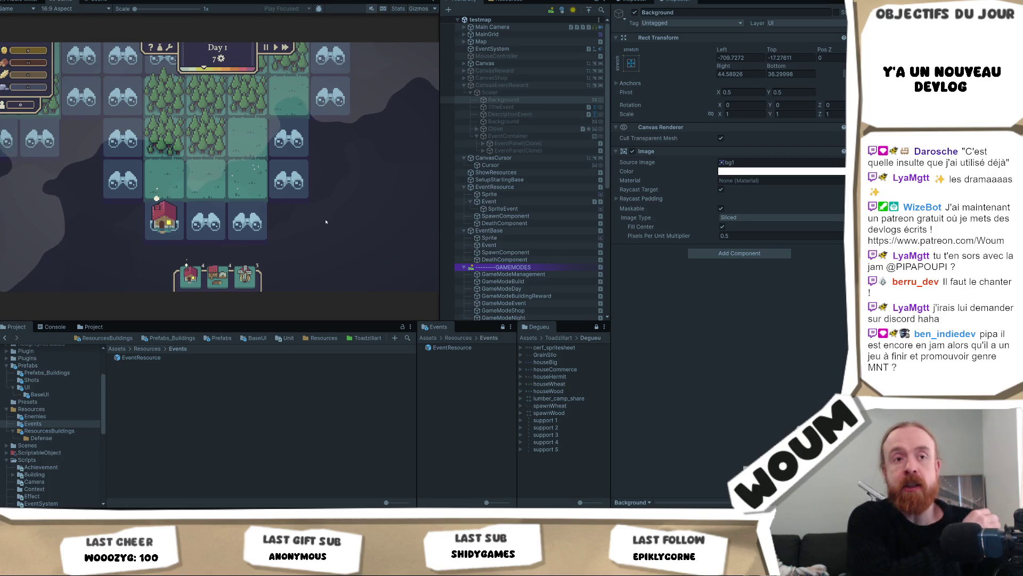
Step: Zoom the Game view and reveal five discoverable tiles around the house
scroll(247, 206, down, 2)
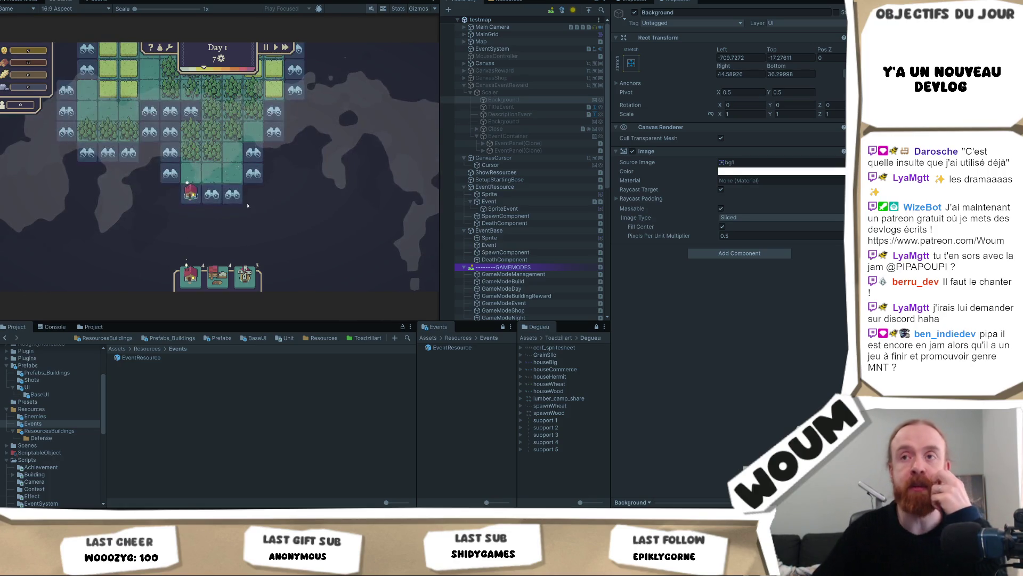
scroll(222, 238, up, 2)
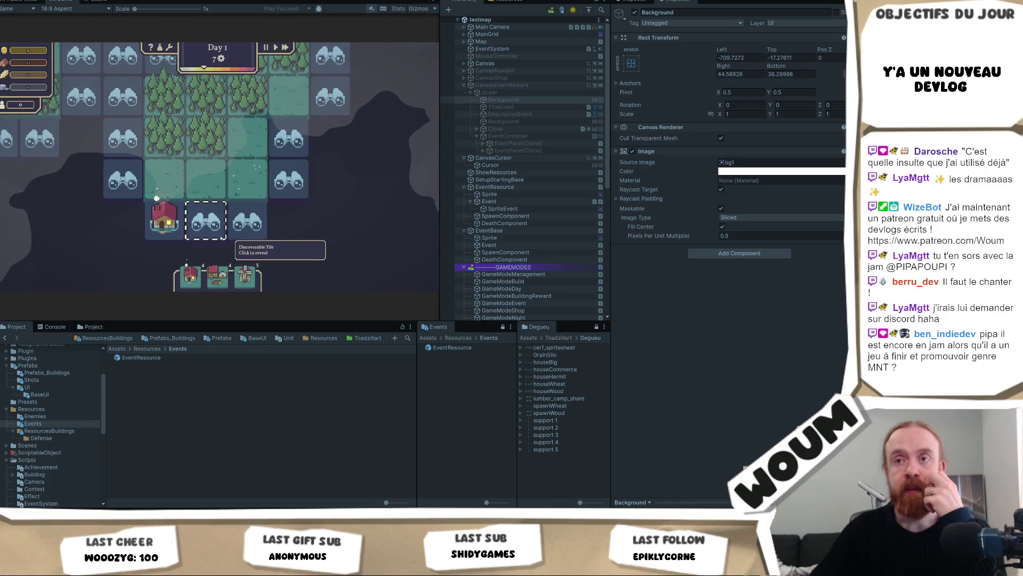
scroll(222, 238, down, 2)
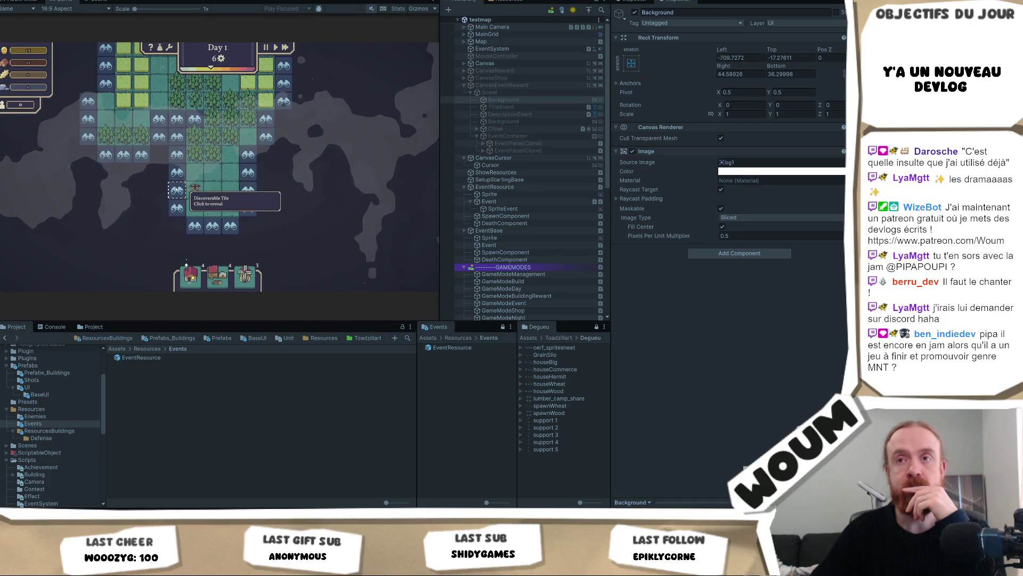
click(177, 190)
click(177, 154)
click(159, 137)
click(159, 118)
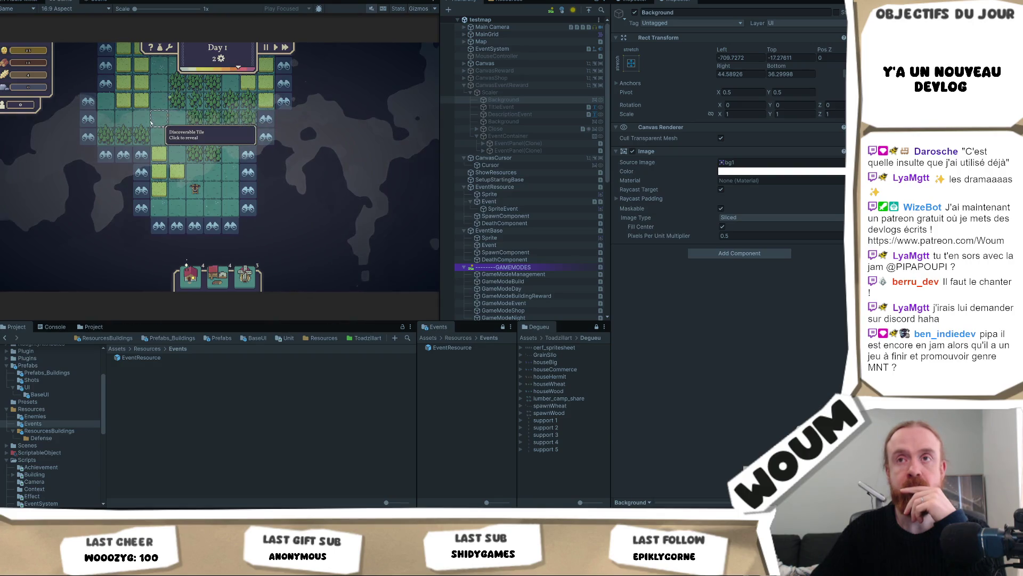
click(141, 171)
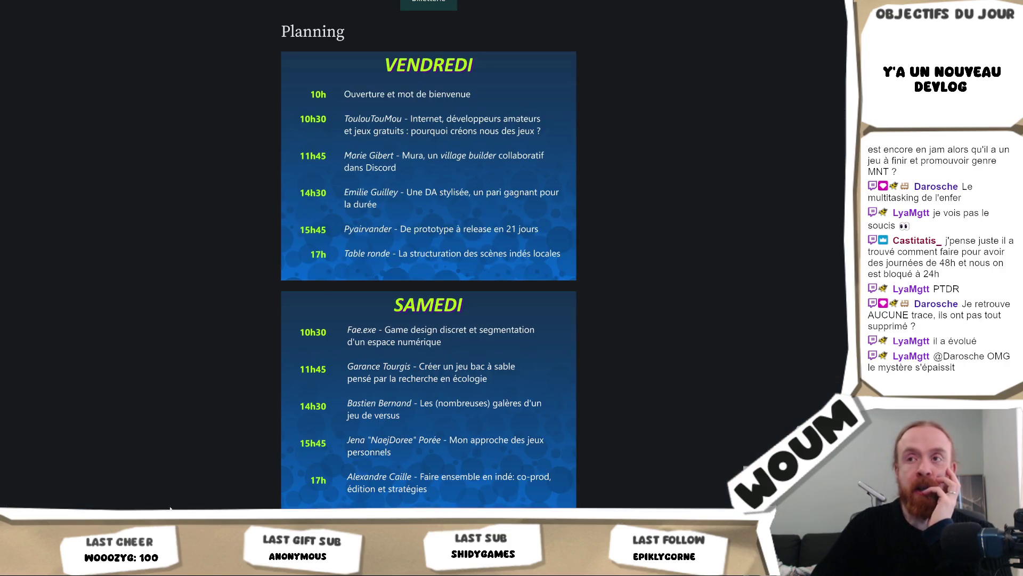
Step: Search Google for 'aide écritue cnc fajv' and open the CNC's FAJV page
text(aide)
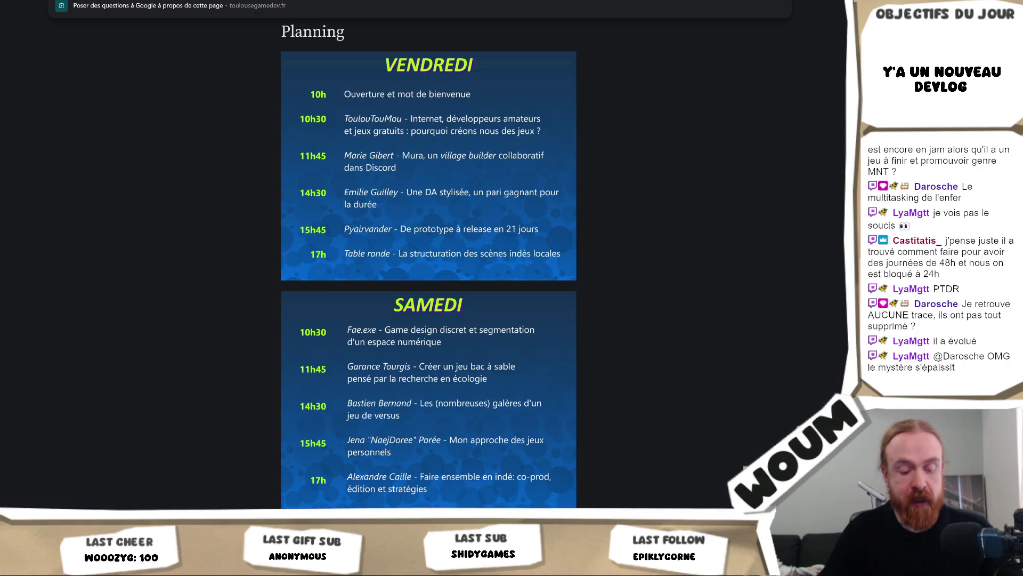
text( écritue cnc)
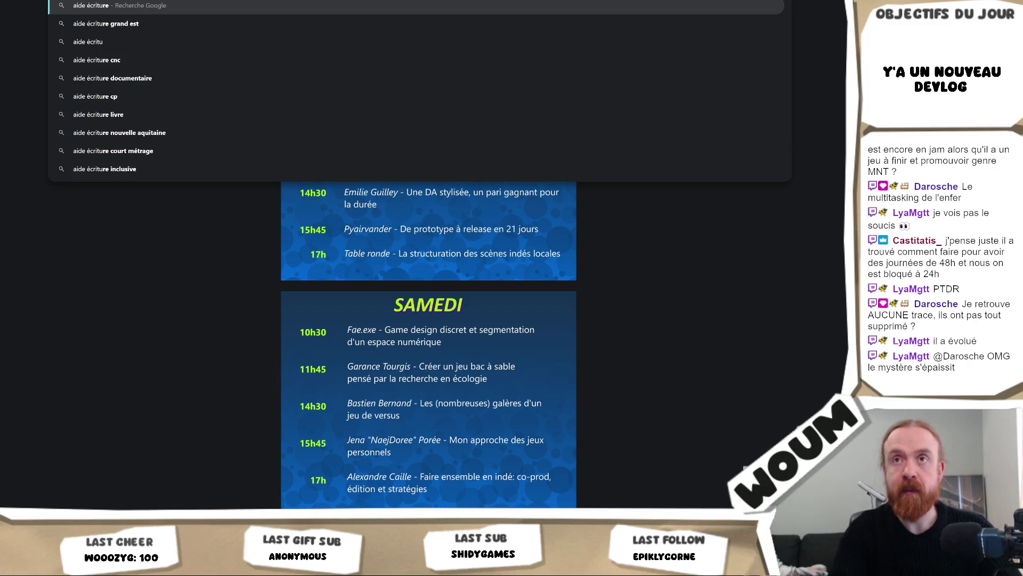
key(Return)
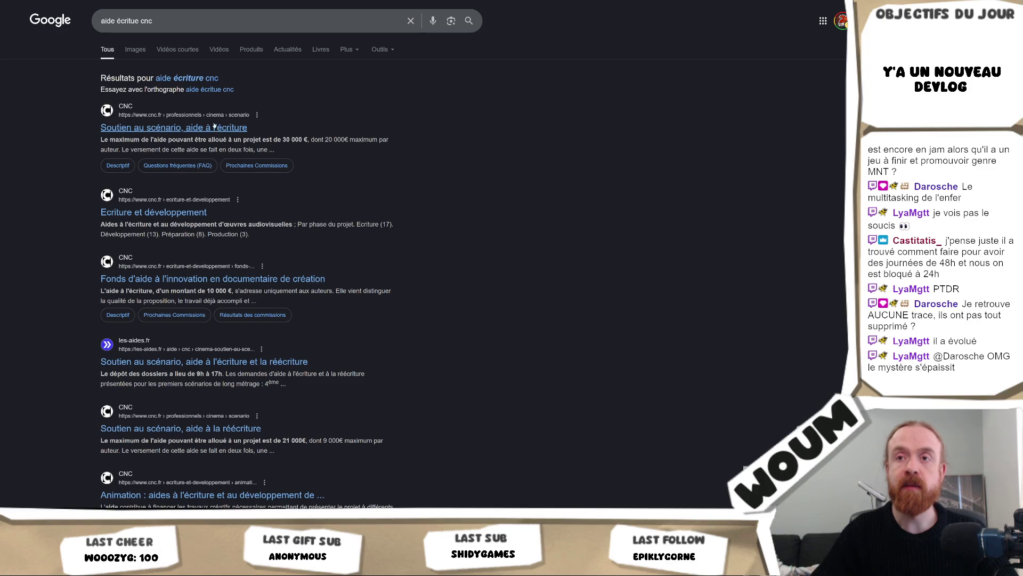
click(201, 20)
text(fajv)
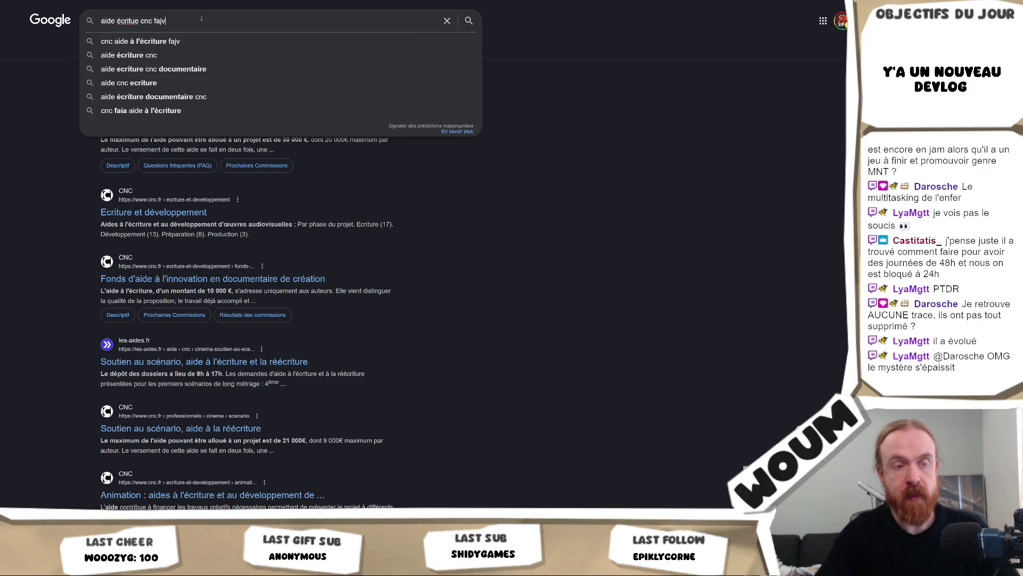
key(Return)
click(176, 128)
Step: Find the 09 décembre 2025 Aide à l'écriture table on the FAJV page and open its project summaries PDF
scroll(614, 152, down, 7)
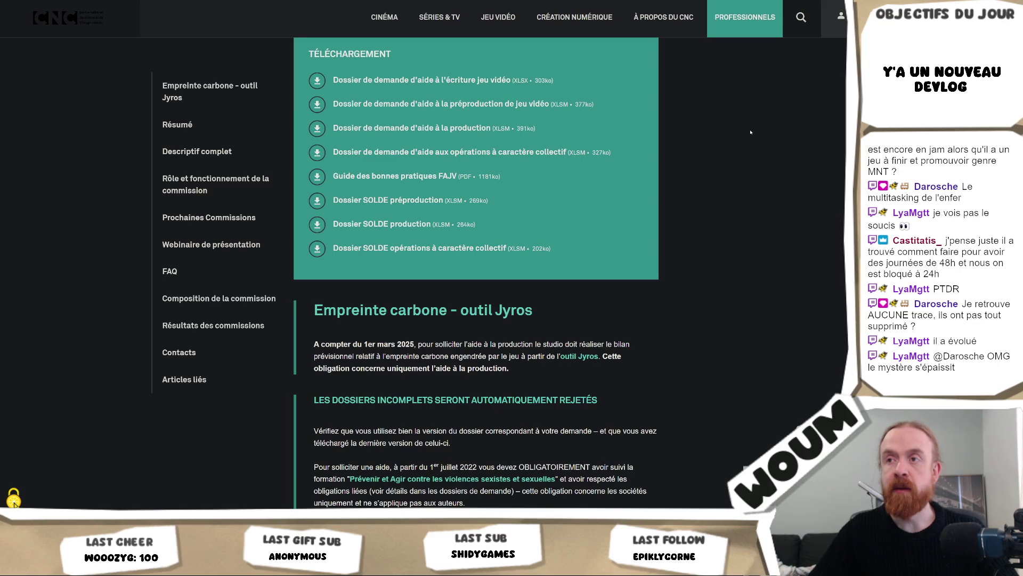
scroll(750, 130, down, 20)
scroll(712, 404, up, 12)
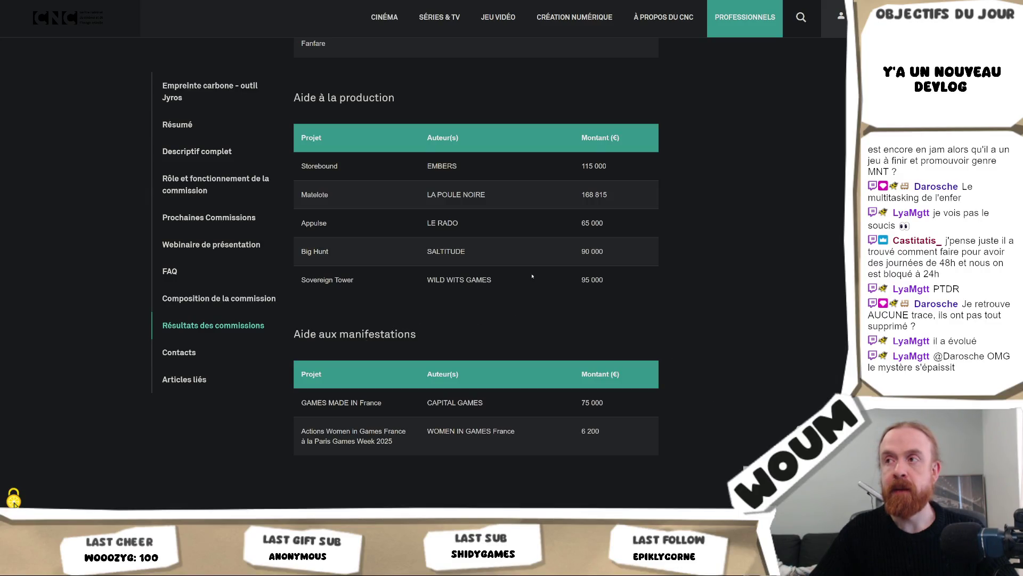
scroll(532, 276, down, 7)
scroll(497, 266, up, 11)
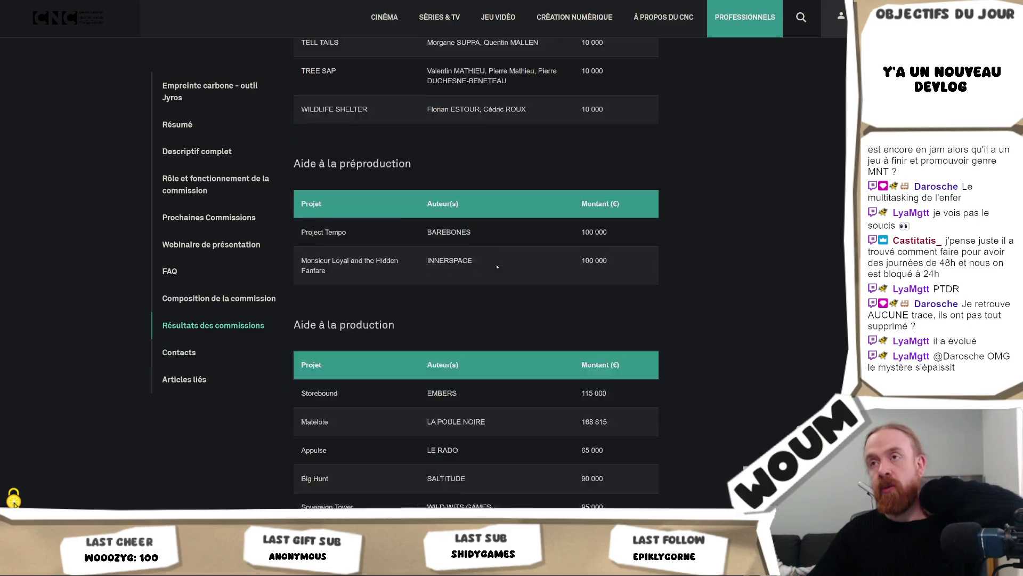
scroll(496, 266, up, 15)
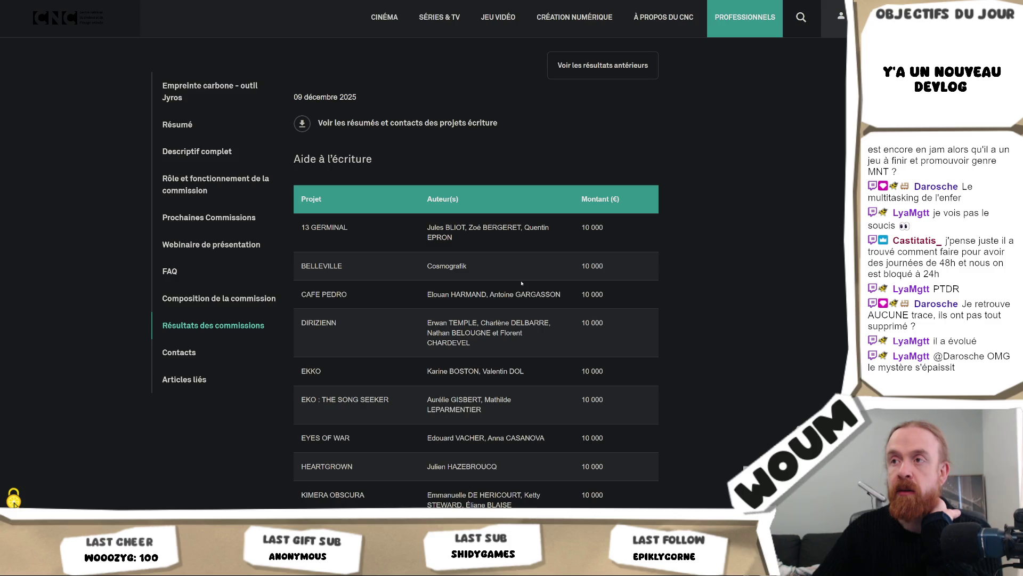
scroll(522, 283, down, 1)
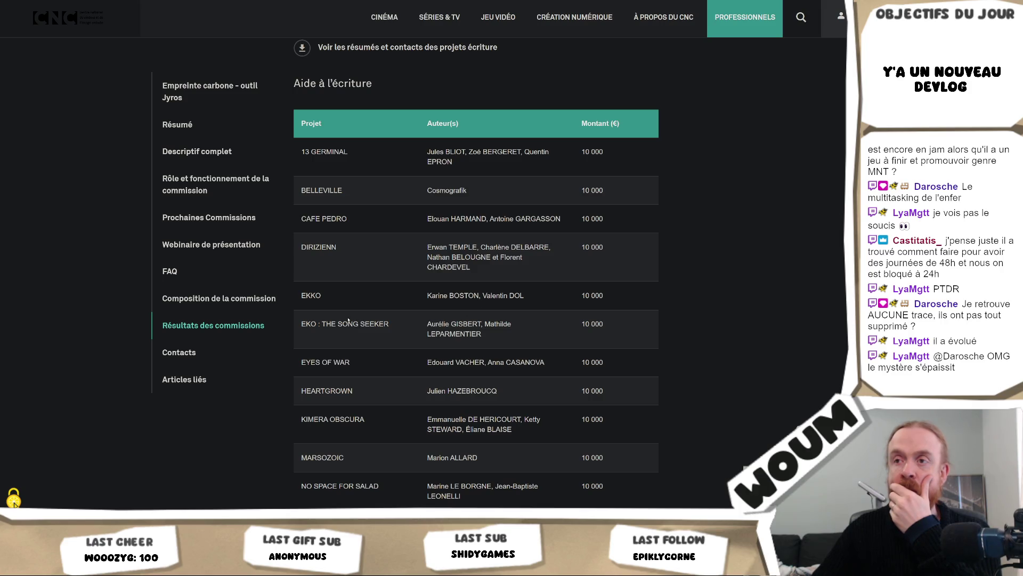
scroll(515, 328, down, 7)
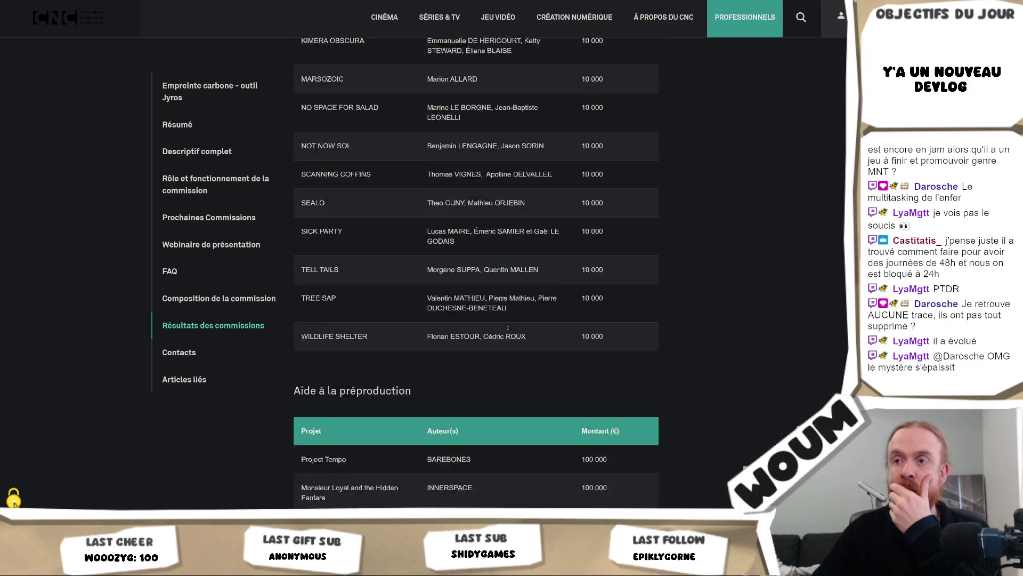
scroll(514, 329, up, 7)
scroll(528, 325, down, 15)
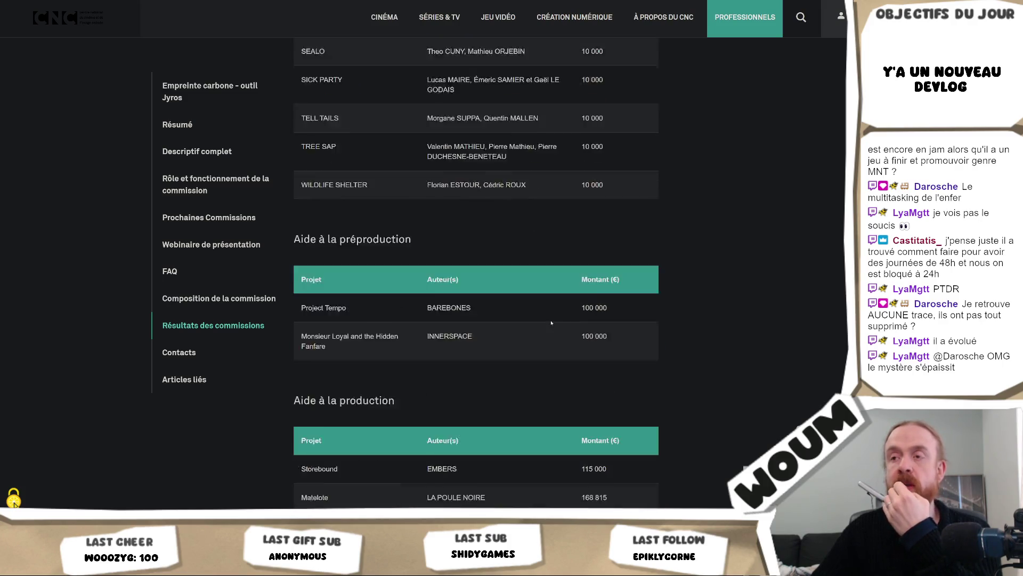
scroll(546, 318, up, 12)
scroll(546, 318, up, 8)
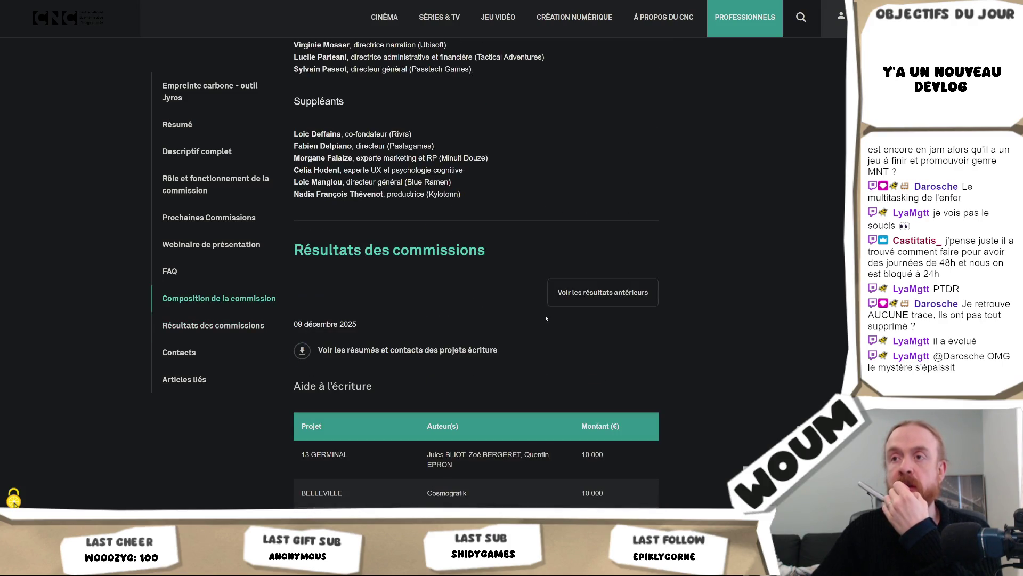
click(450, 349)
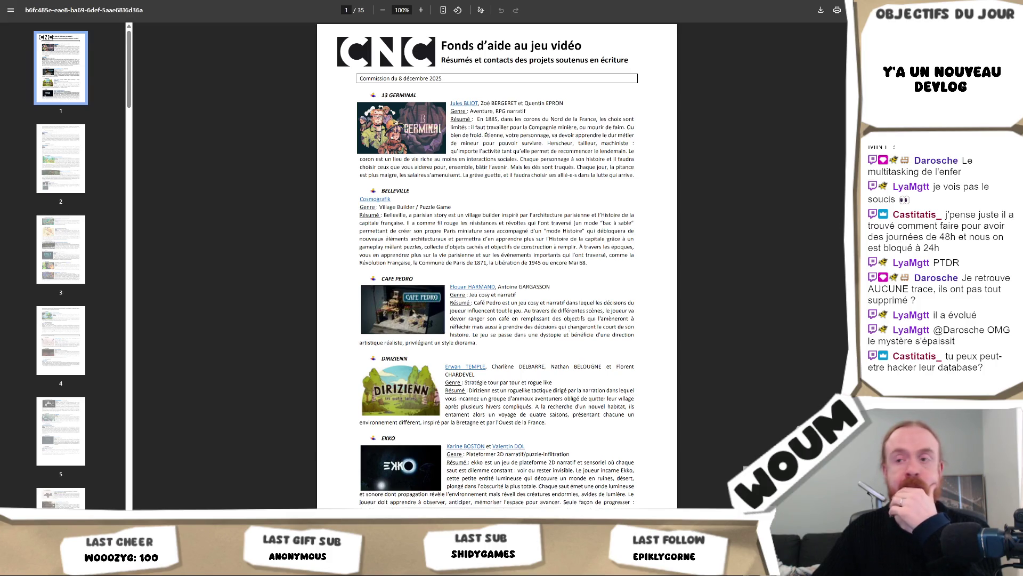
Step: Read down the PDF's game summaries from page 9 to the Mago, Microdyssey and Mycelium entries
scroll(497, 266, down, 3)
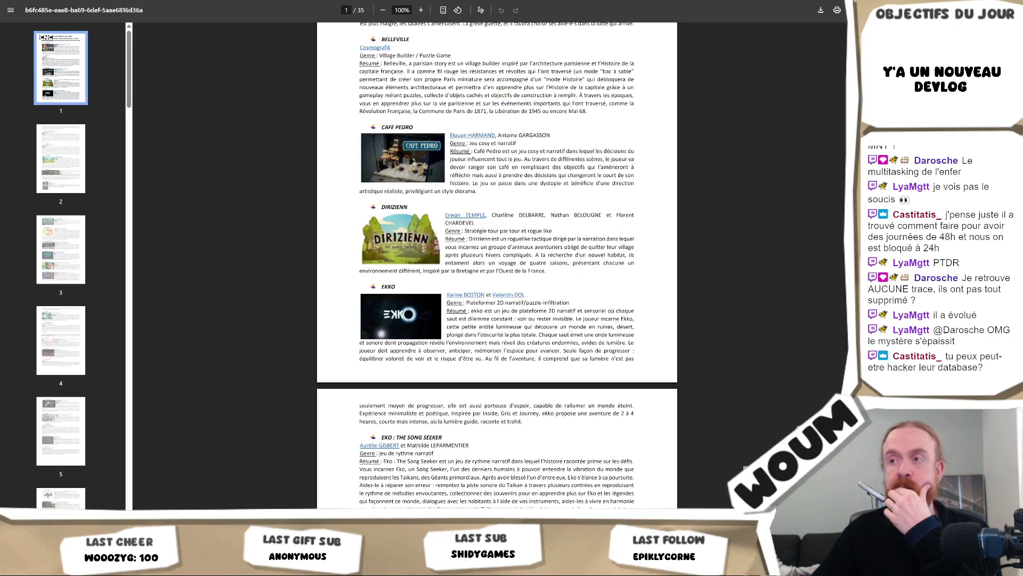
scroll(569, 331, down, 4)
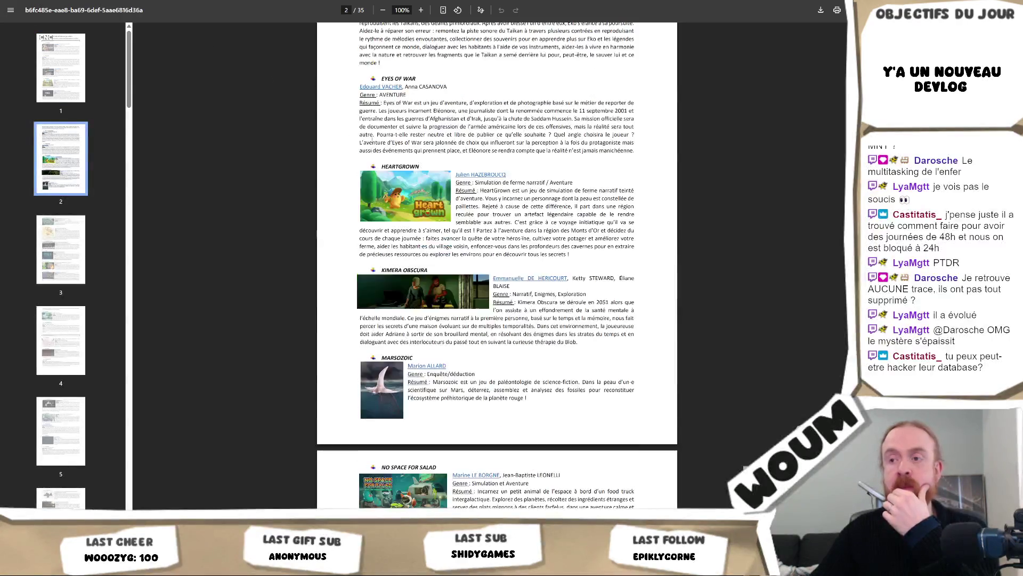
scroll(427, 161, down, 20)
scroll(427, 161, down, 13)
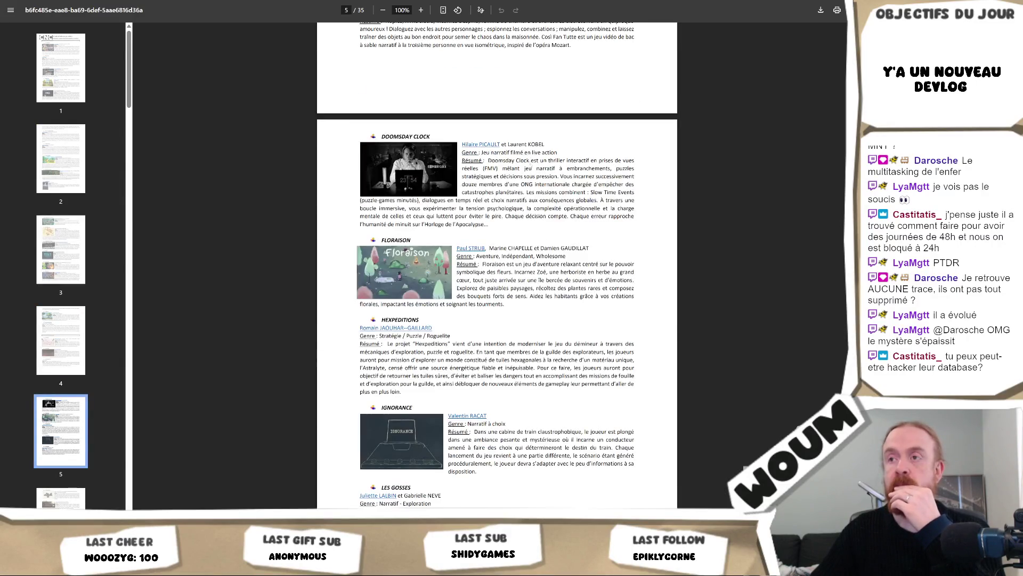
scroll(497, 267, down, 20)
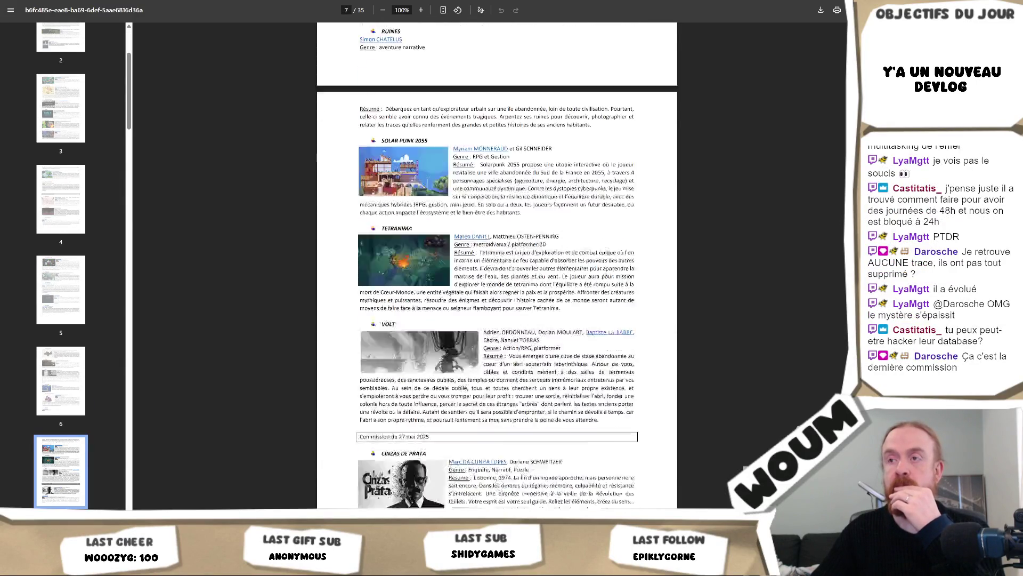
scroll(497, 267, down, 6)
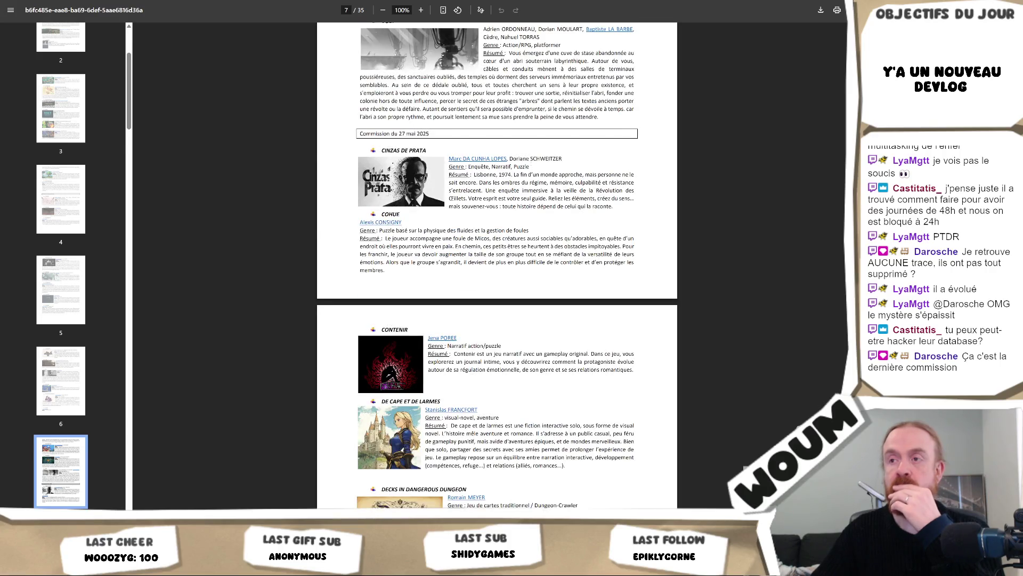
scroll(531, 163, down, 3)
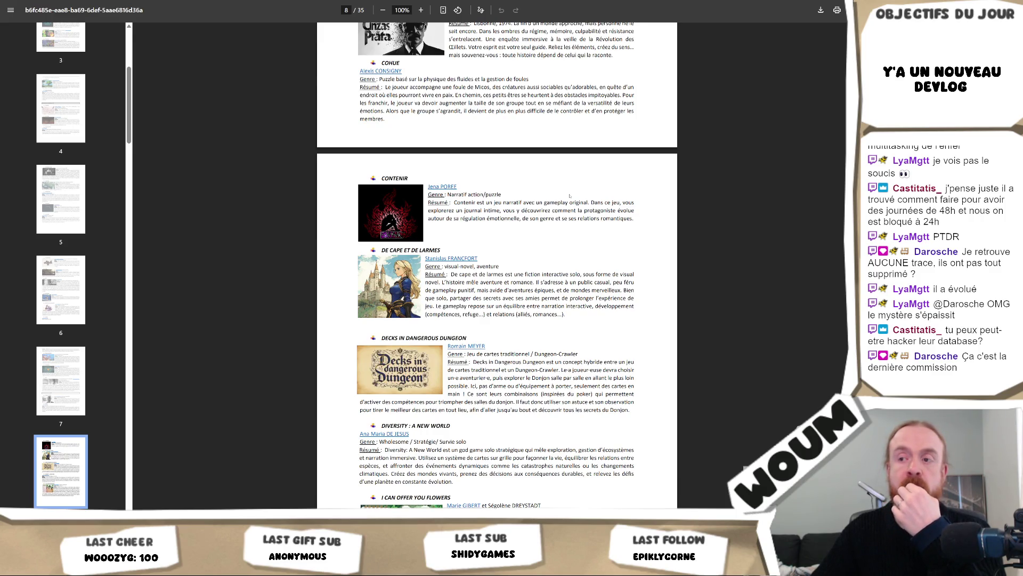
scroll(569, 196, down, 2)
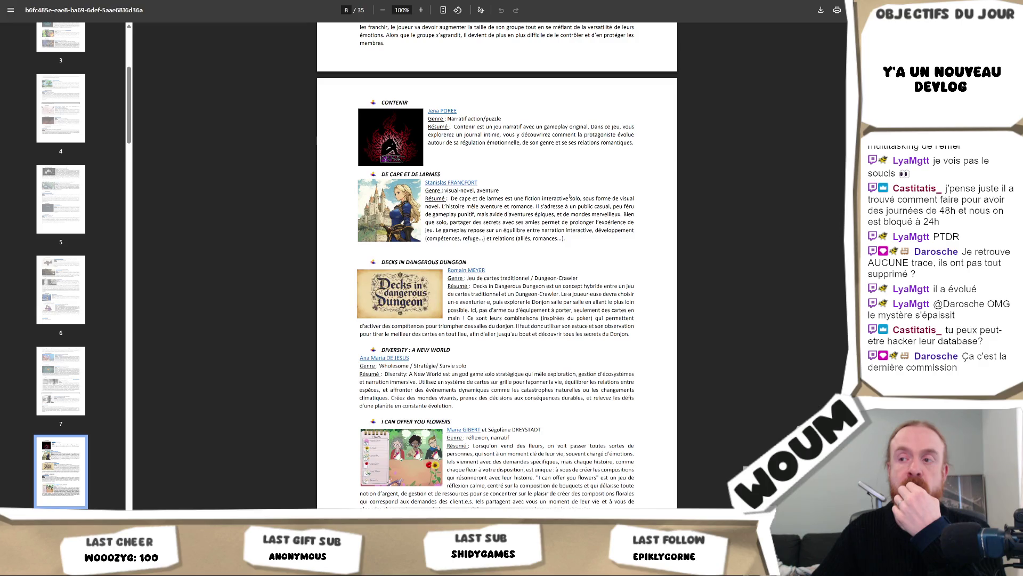
scroll(569, 196, down, 10)
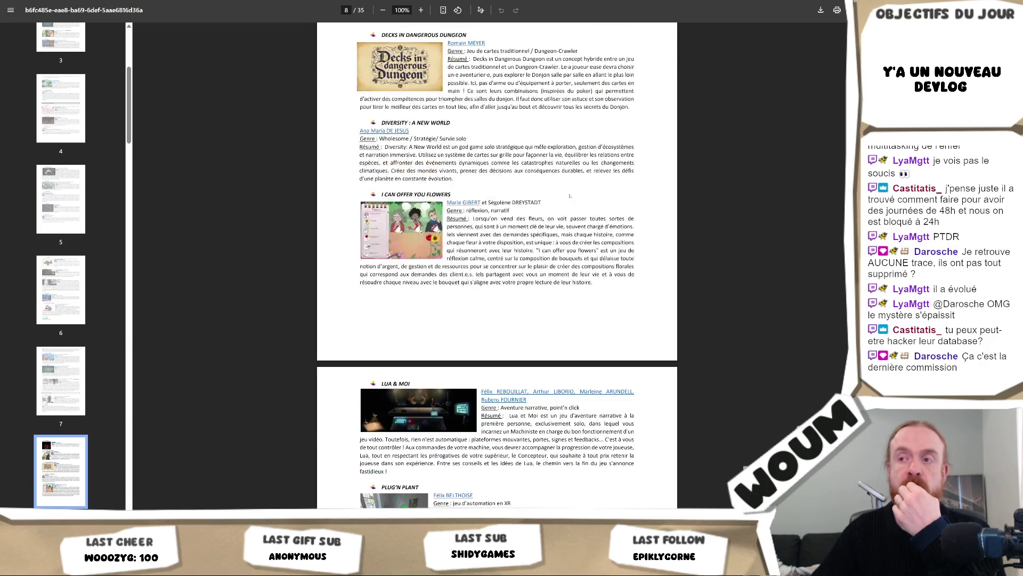
scroll(570, 197, down, 8)
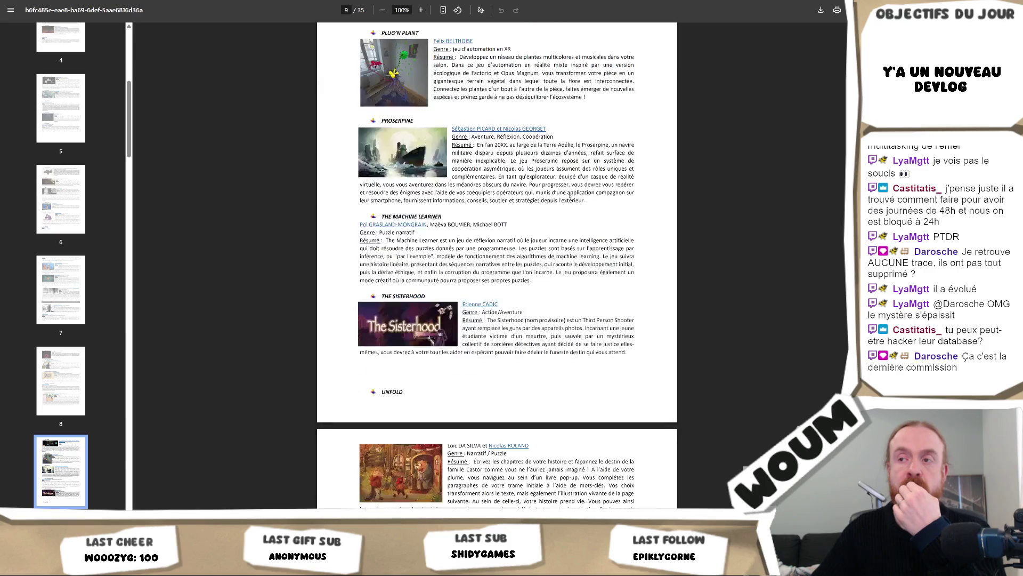
scroll(570, 196, down, 8)
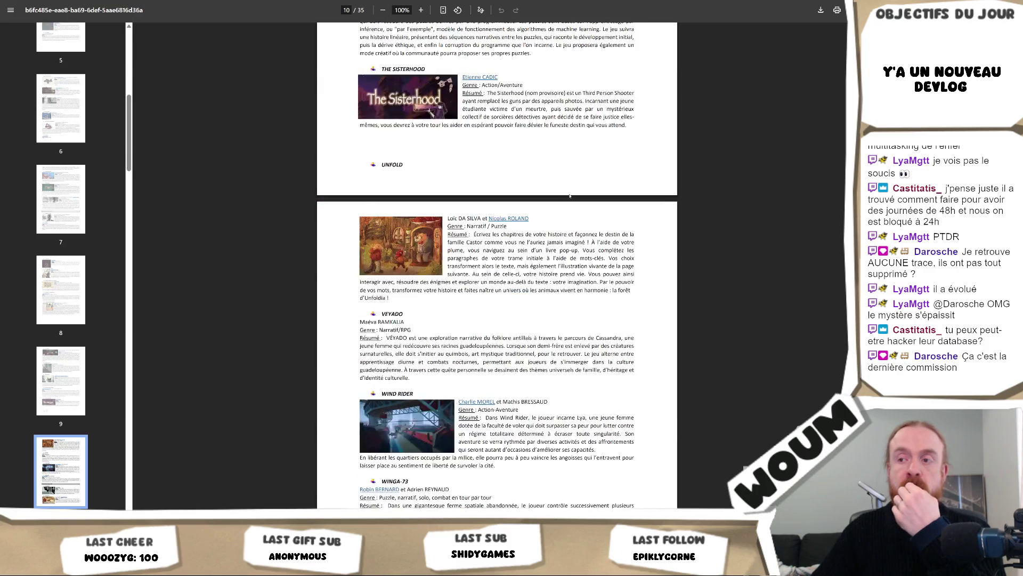
scroll(570, 196, down, 10)
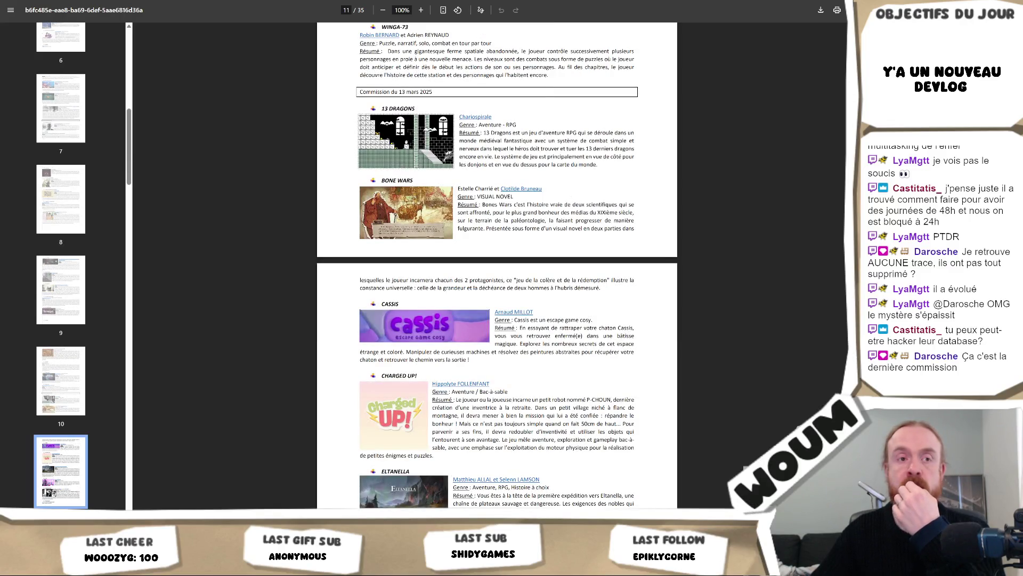
scroll(497, 267, down, 8)
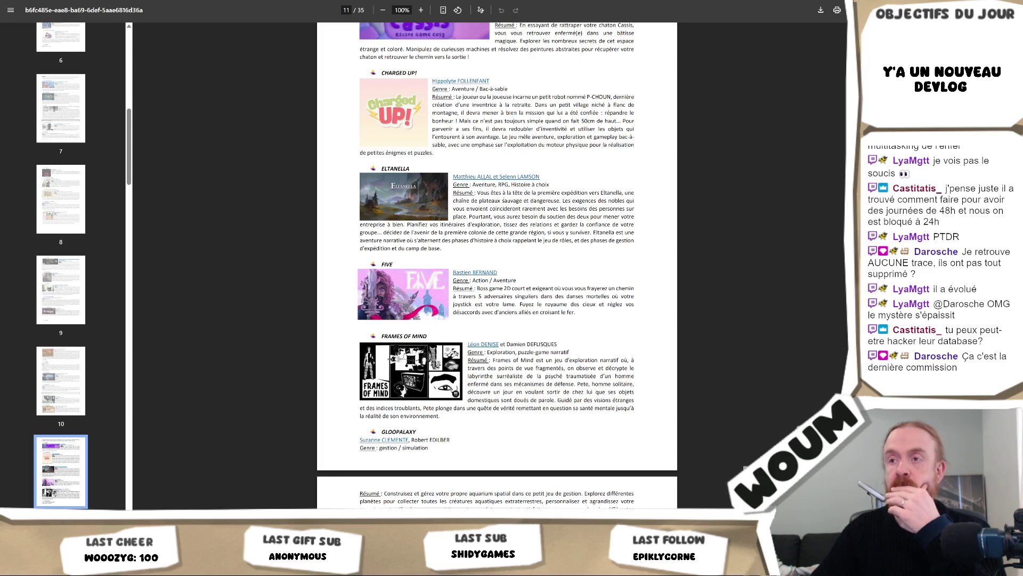
scroll(503, 199, down, 6)
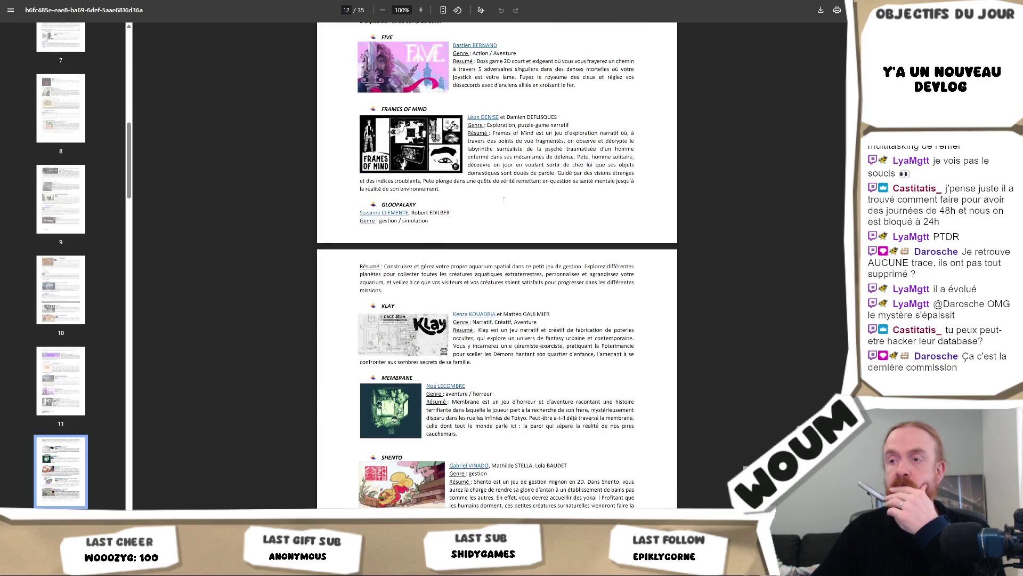
scroll(504, 199, down, 8)
scroll(504, 195, down, 2)
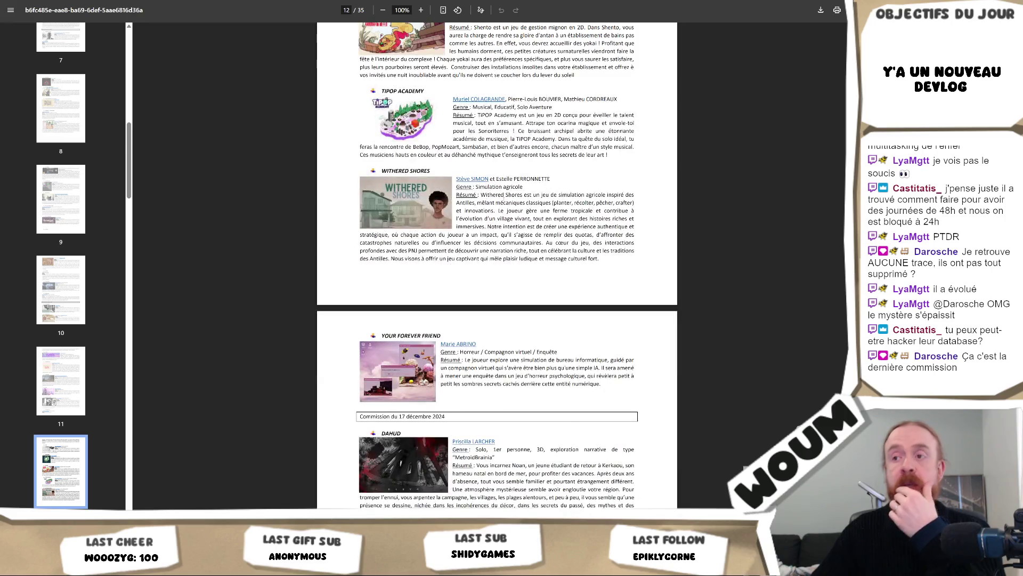
scroll(504, 195, down, 4)
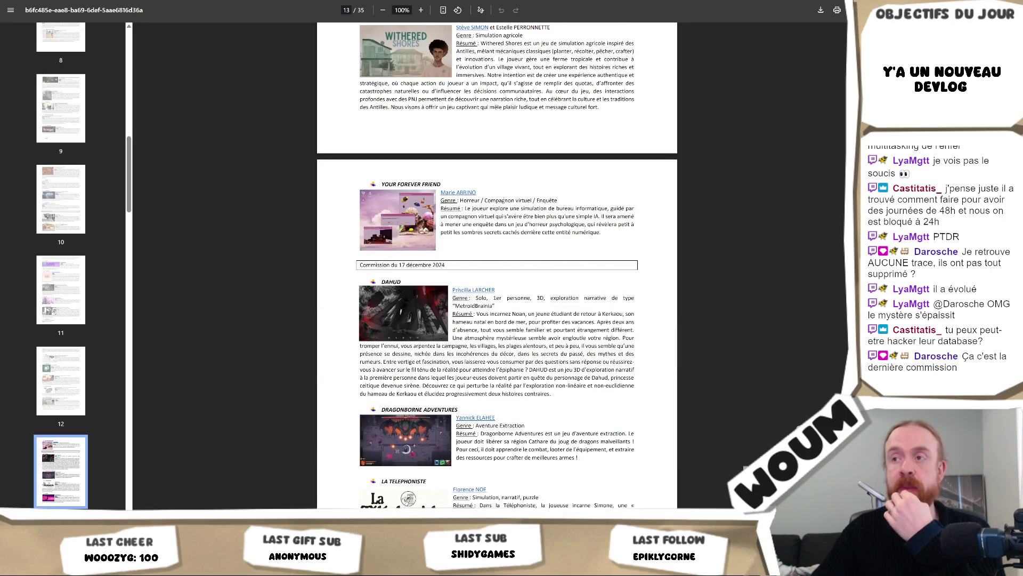
scroll(506, 201, down, 2)
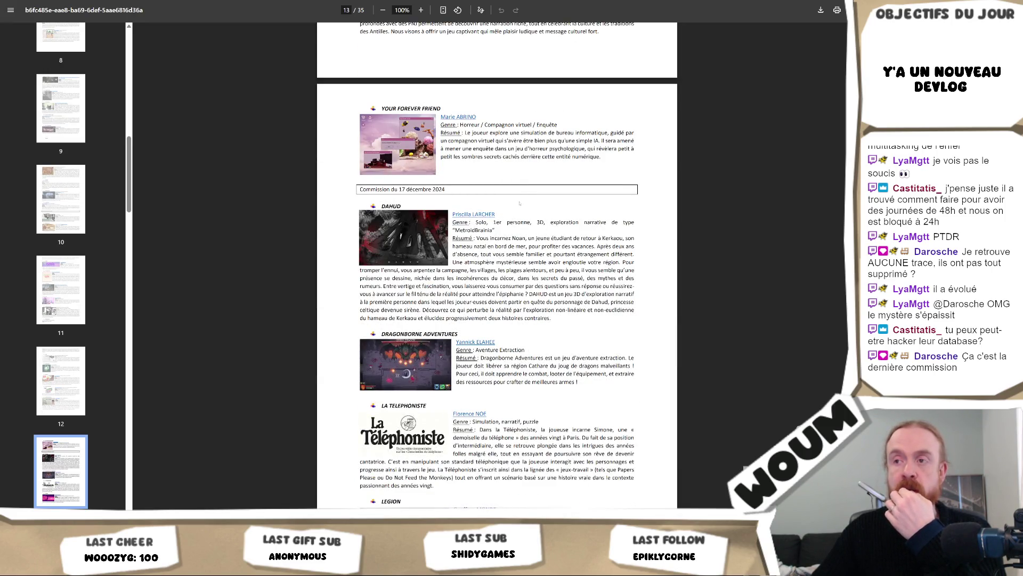
scroll(541, 211, down, 2)
scroll(541, 211, down, 2)
scroll(541, 211, down, 2)
scroll(497, 265, down, 2)
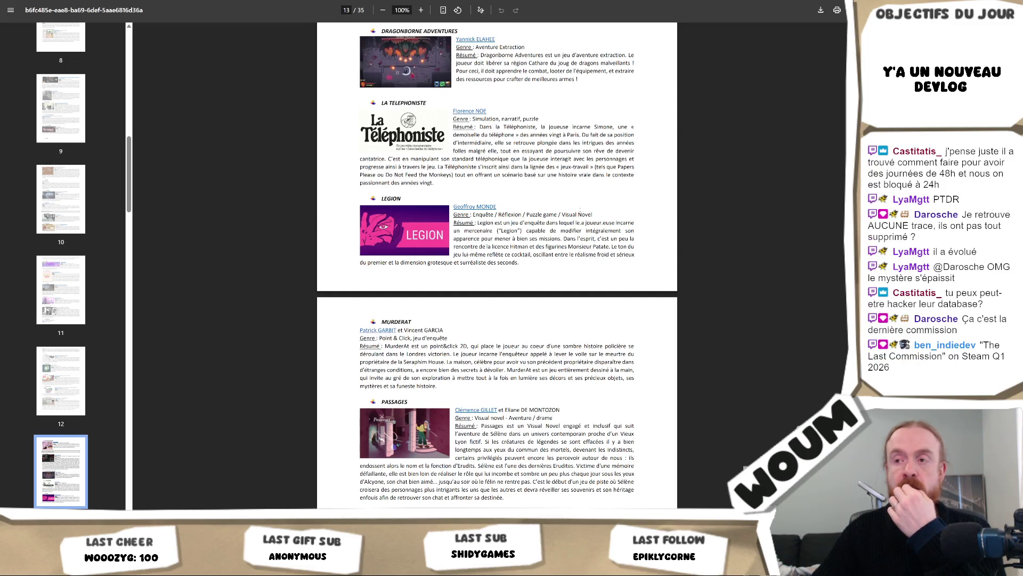
scroll(497, 265, down, 3)
scroll(497, 264, down, 3)
scroll(496, 265, down, 4)
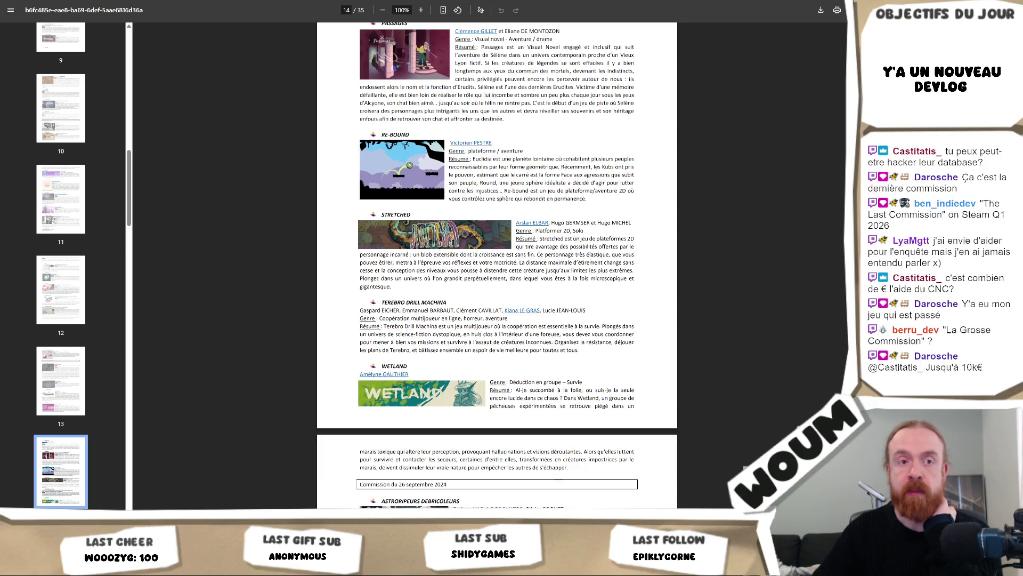
scroll(496, 266, up, 2)
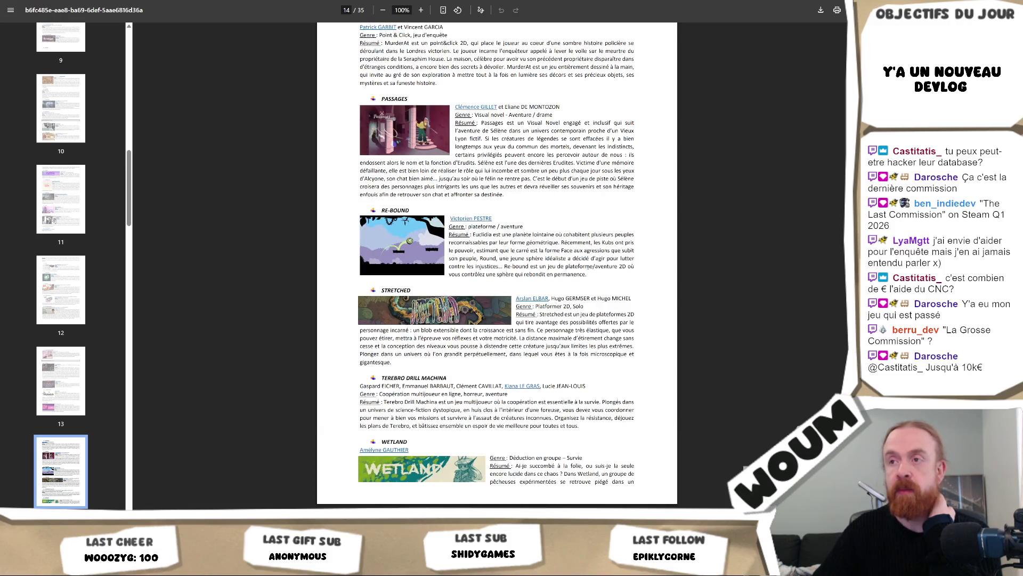
scroll(496, 267, down, 10)
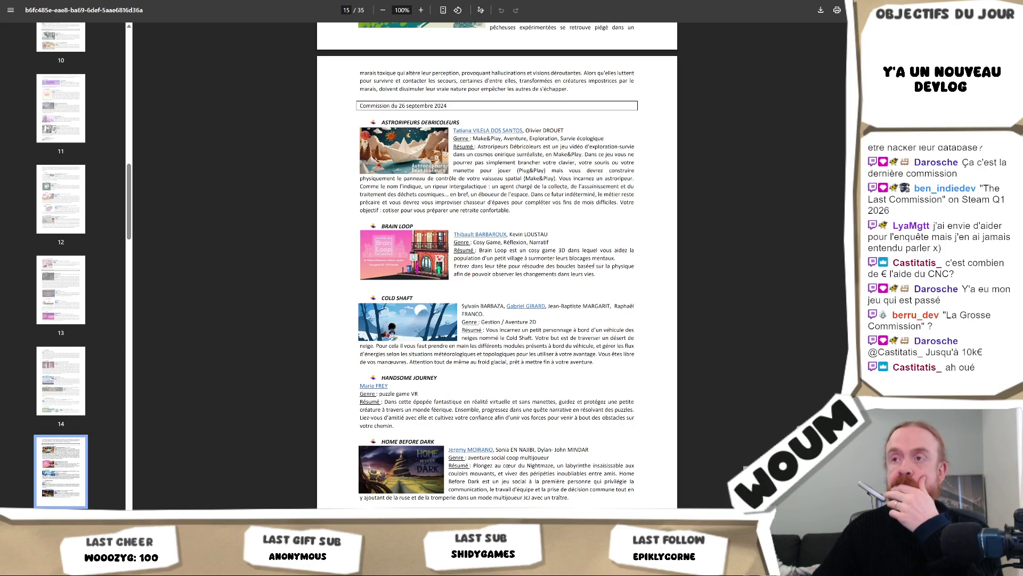
scroll(594, 264, down, 2)
scroll(594, 264, down, 5)
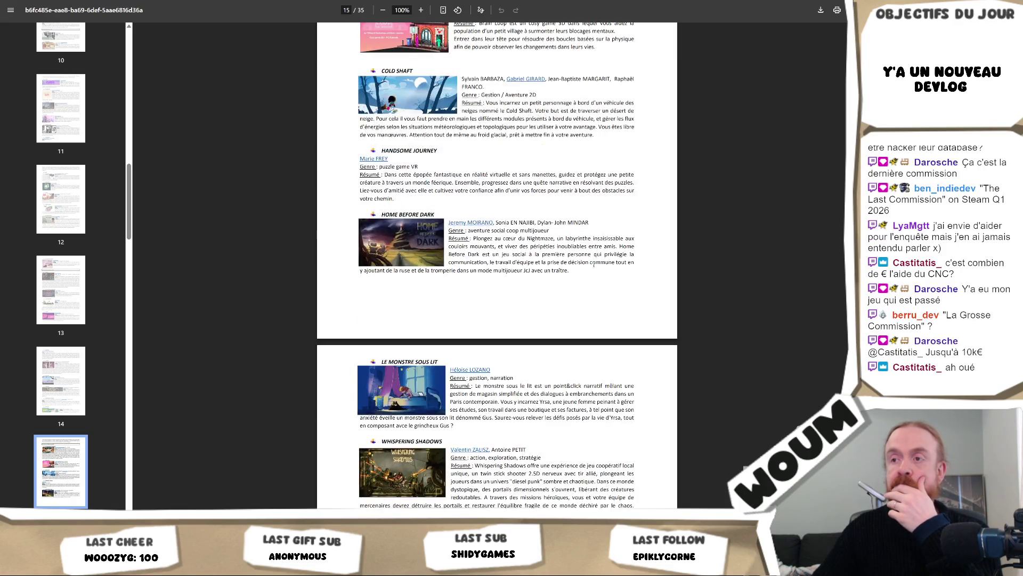
scroll(593, 265, down, 7)
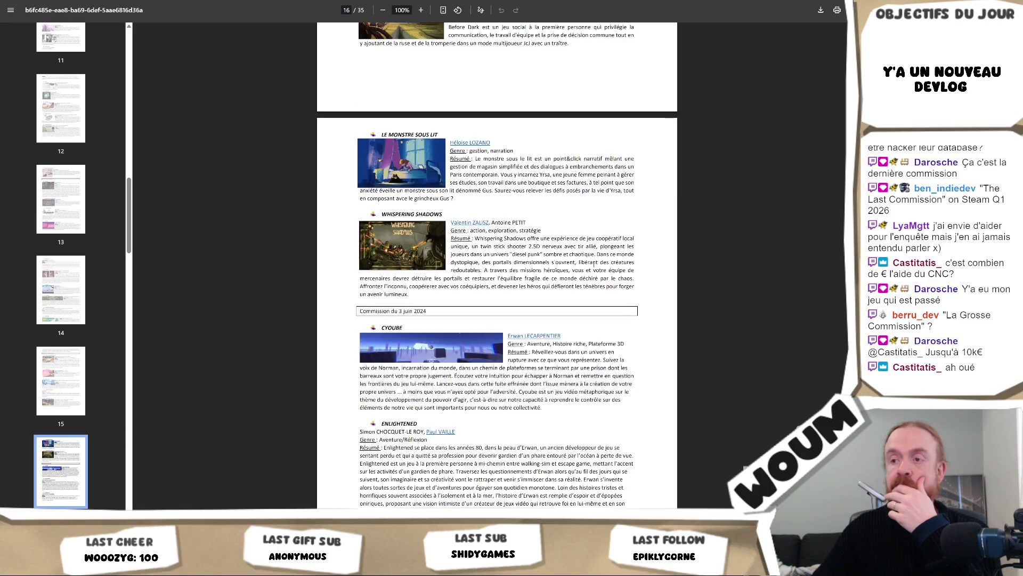
scroll(594, 265, down, 5)
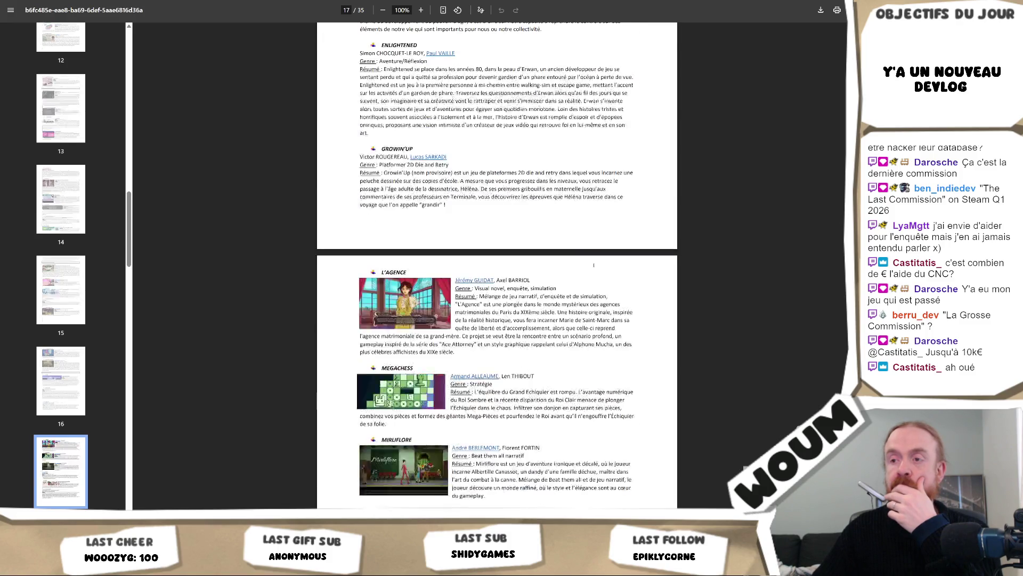
scroll(594, 265, down, 2)
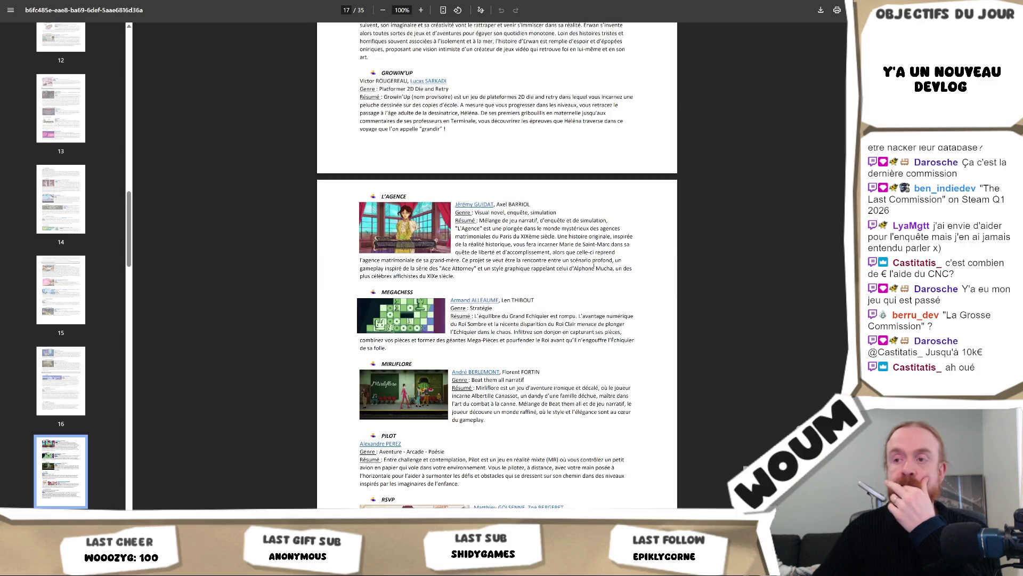
scroll(594, 265, down, 2)
scroll(593, 265, down, 2)
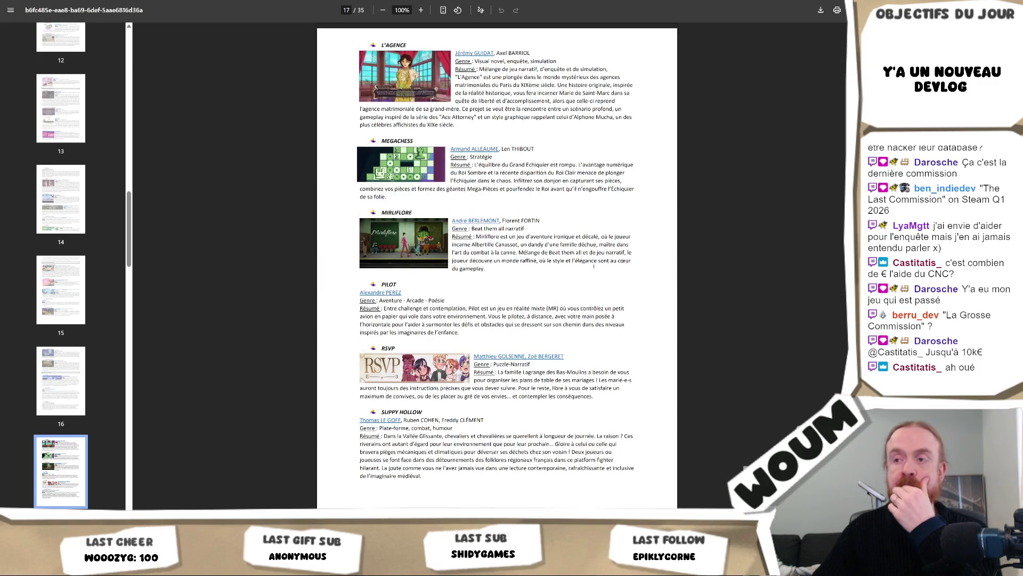
scroll(593, 265, down, 4)
scroll(594, 264, down, 6)
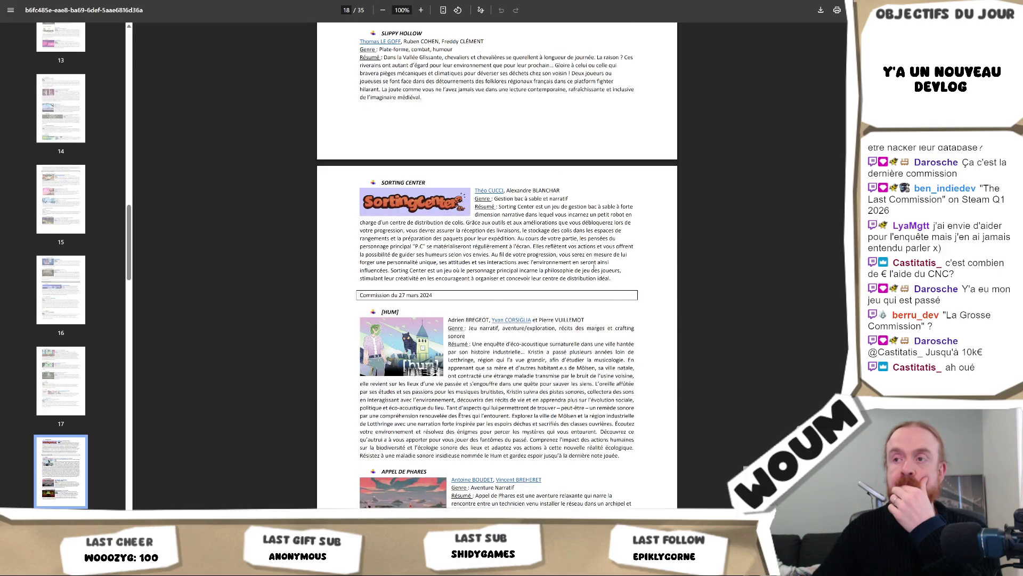
scroll(593, 265, down, 2)
scroll(594, 264, down, 4)
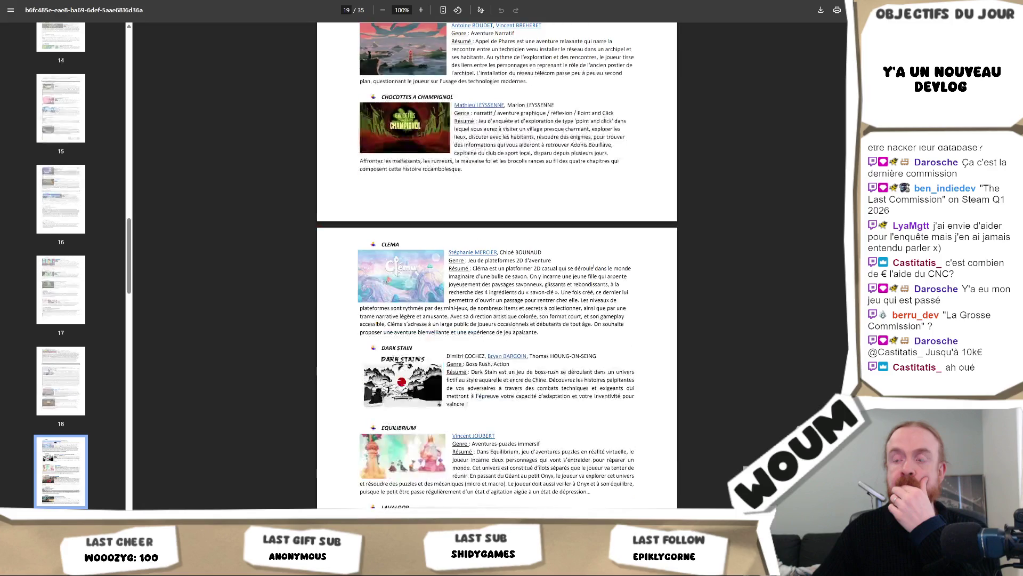
scroll(593, 265, down, 2)
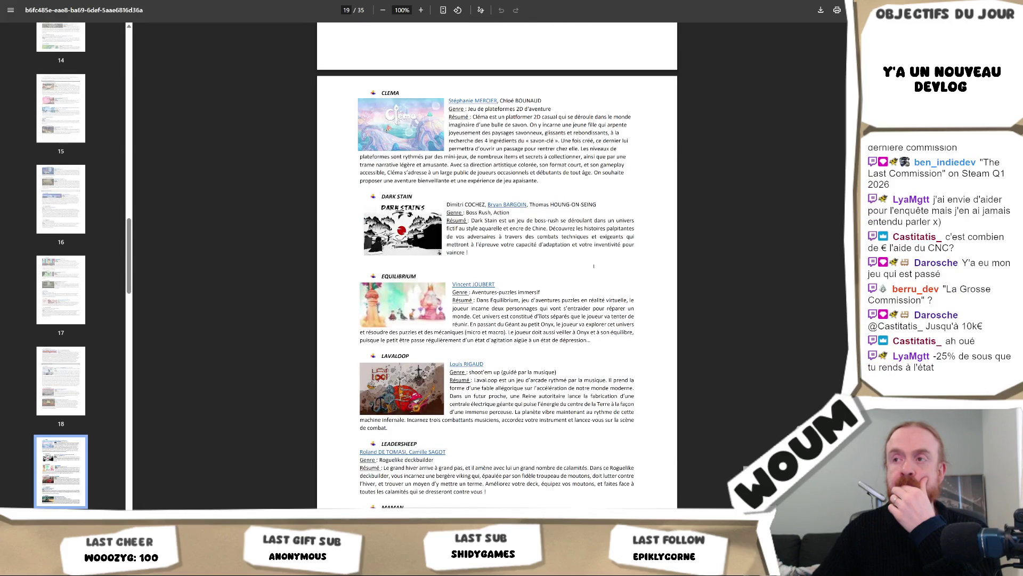
scroll(594, 265, down, 2)
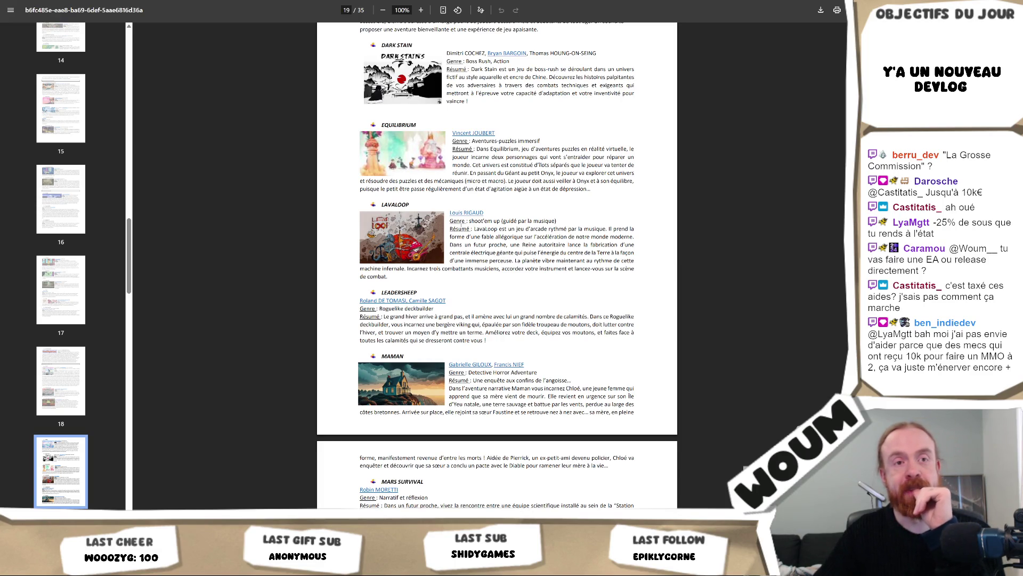
scroll(459, 226, down, 2)
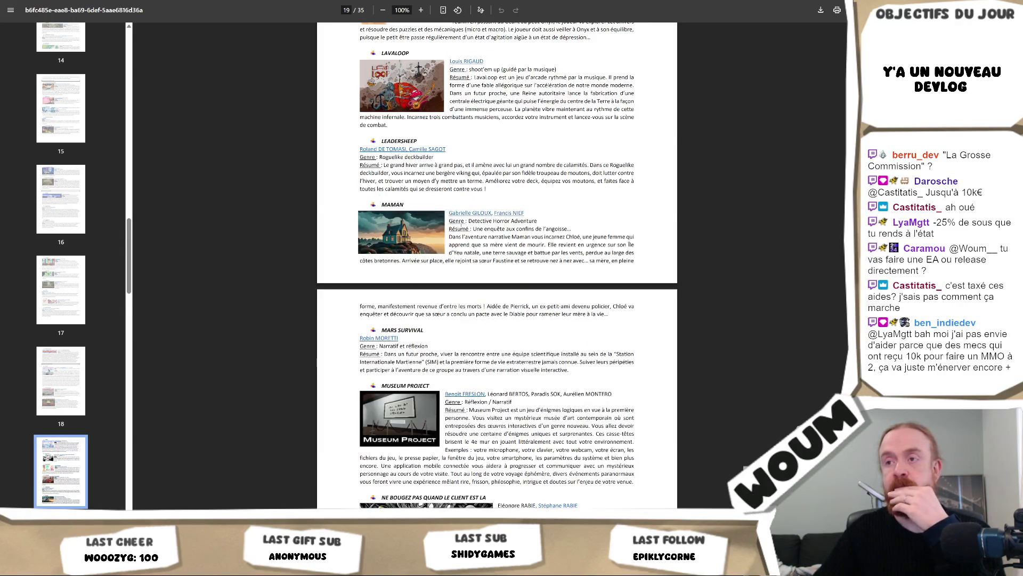
scroll(461, 225, down, 4)
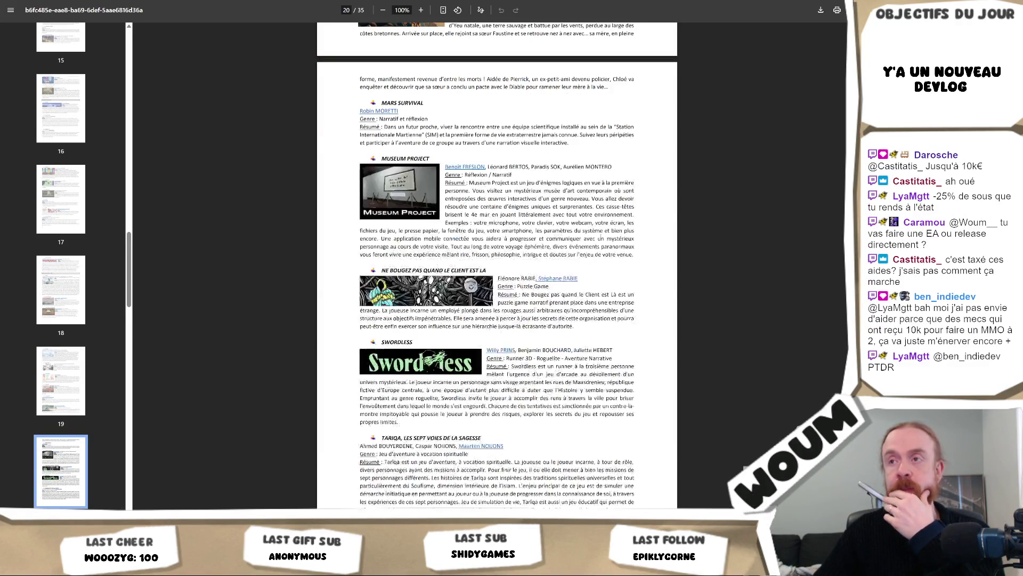
scroll(601, 235, down, 2)
scroll(601, 234, down, 8)
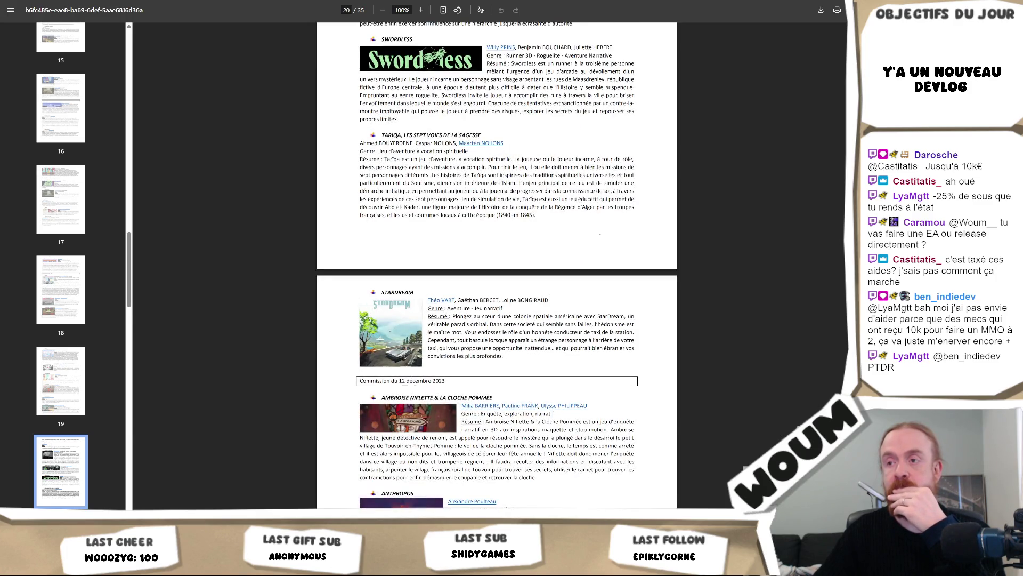
scroll(600, 235, down, 4)
scroll(601, 234, down, 2)
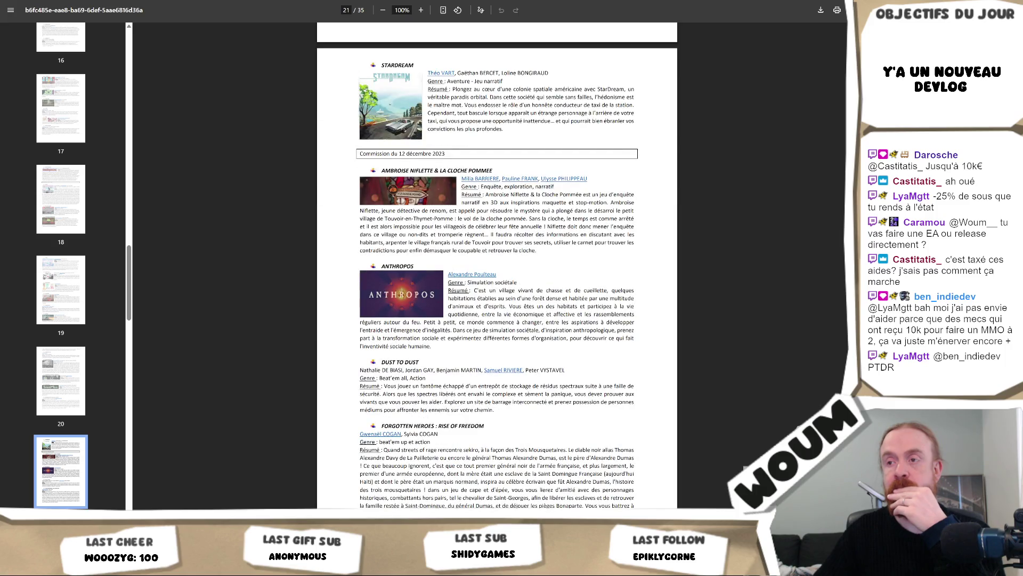
scroll(601, 234, down, 4)
scroll(599, 235, down, 3)
scroll(599, 235, down, 3)
scroll(599, 235, down, 3)
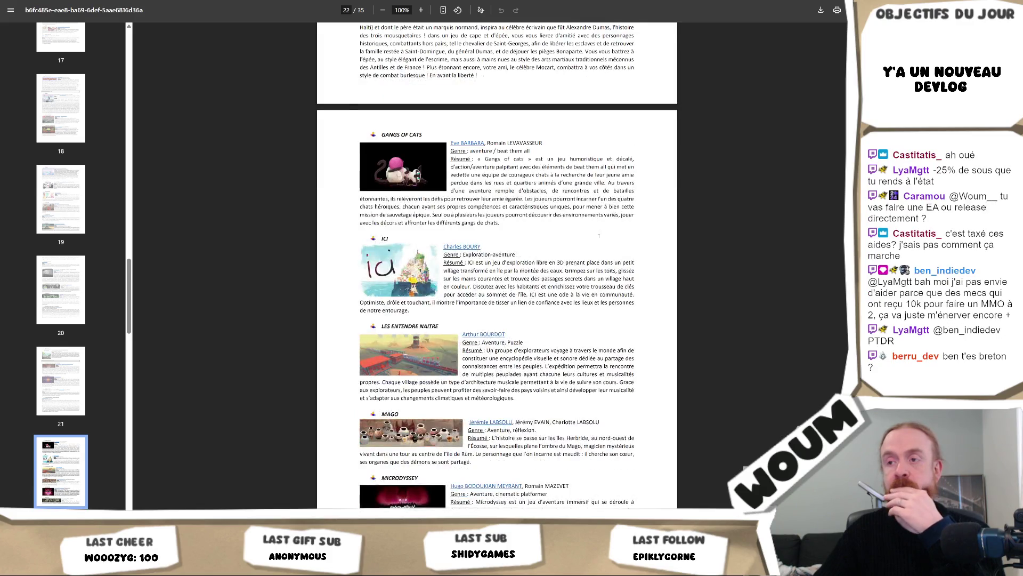
scroll(599, 235, down, 2)
scroll(599, 236, down, 2)
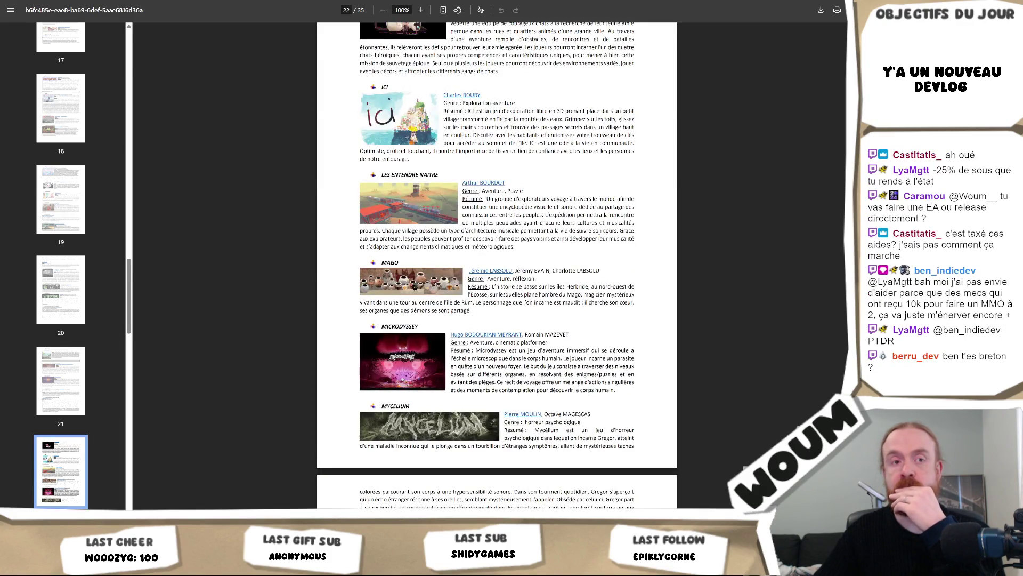
scroll(599, 238, down, 10)
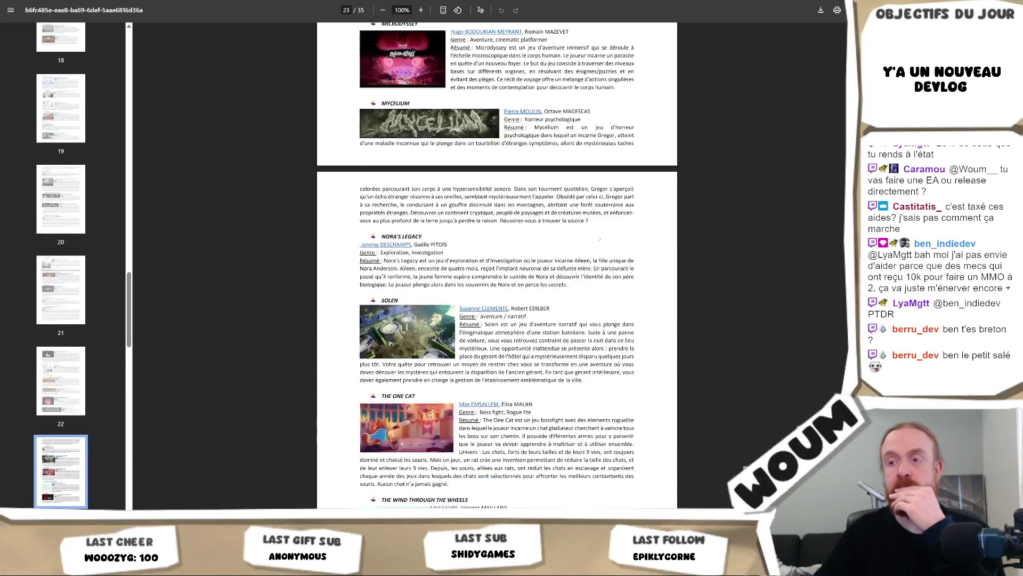
scroll(599, 239, down, 4)
scroll(497, 265, down, 4)
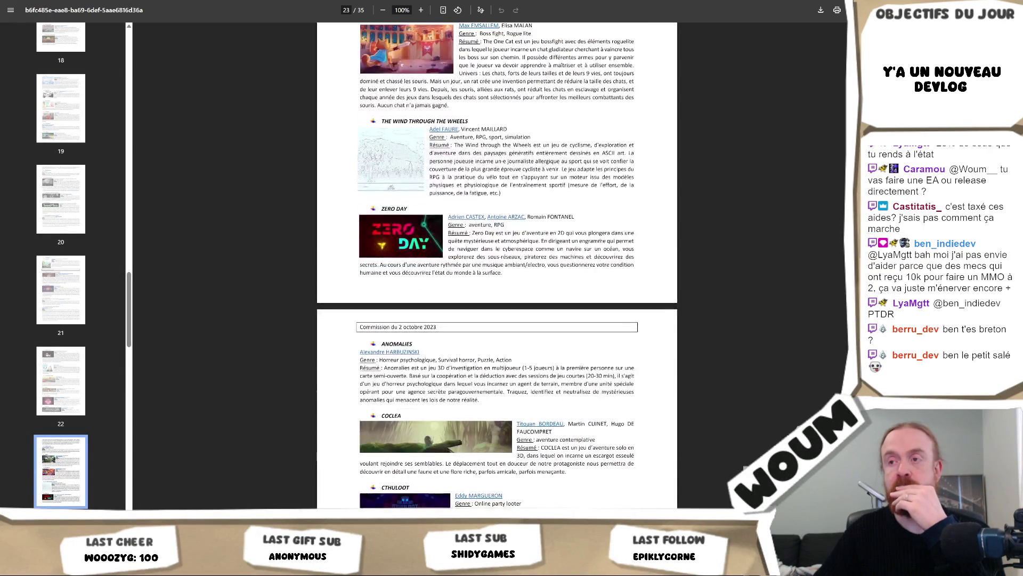
scroll(497, 265, up, 18)
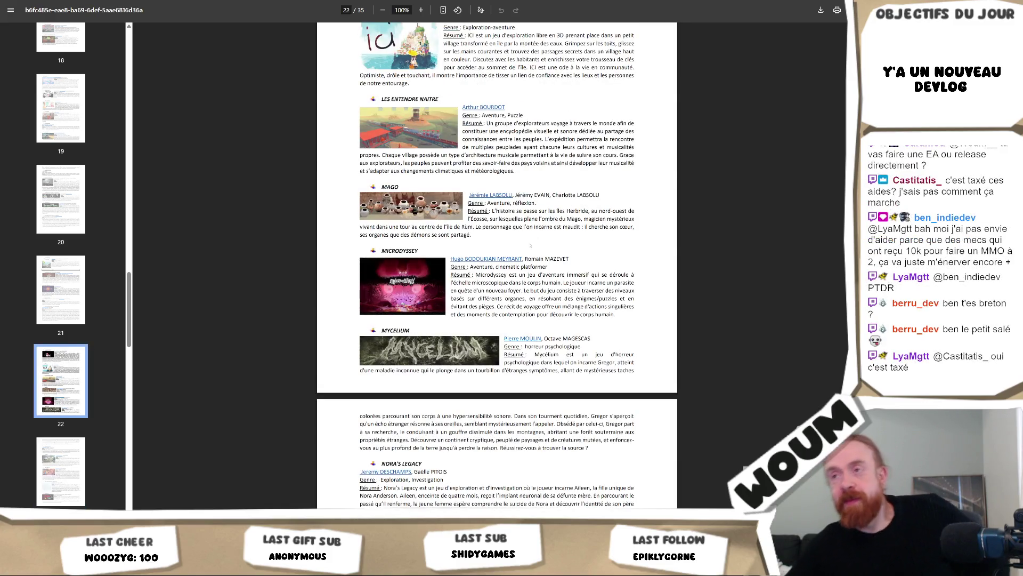
Step: Scroll back up from page 22 to Dragonborne Adventures, La Téléphoniste and Legion on page 13
scroll(415, 212, up, 8)
scroll(496, 265, up, 14)
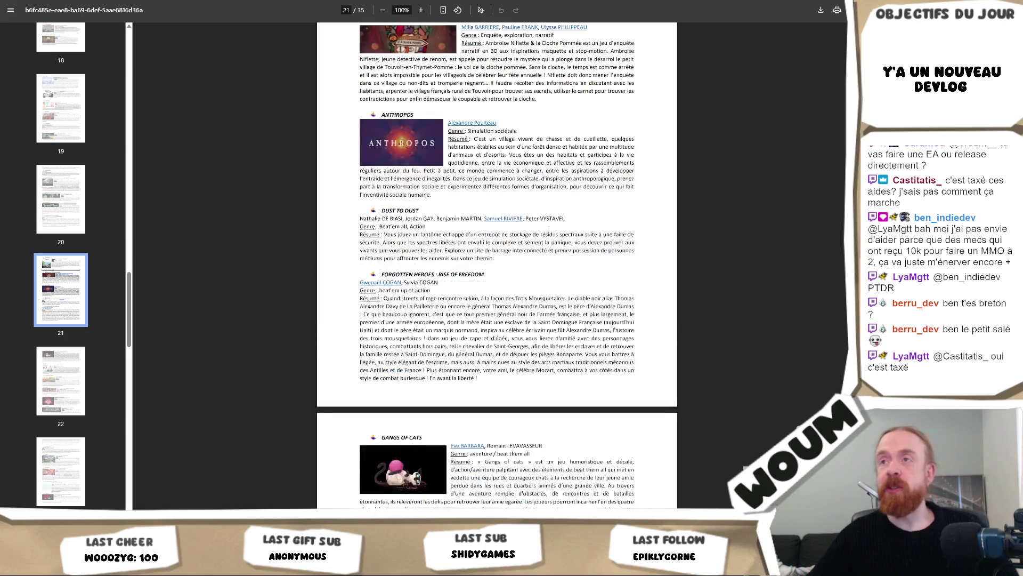
scroll(497, 265, up, 12)
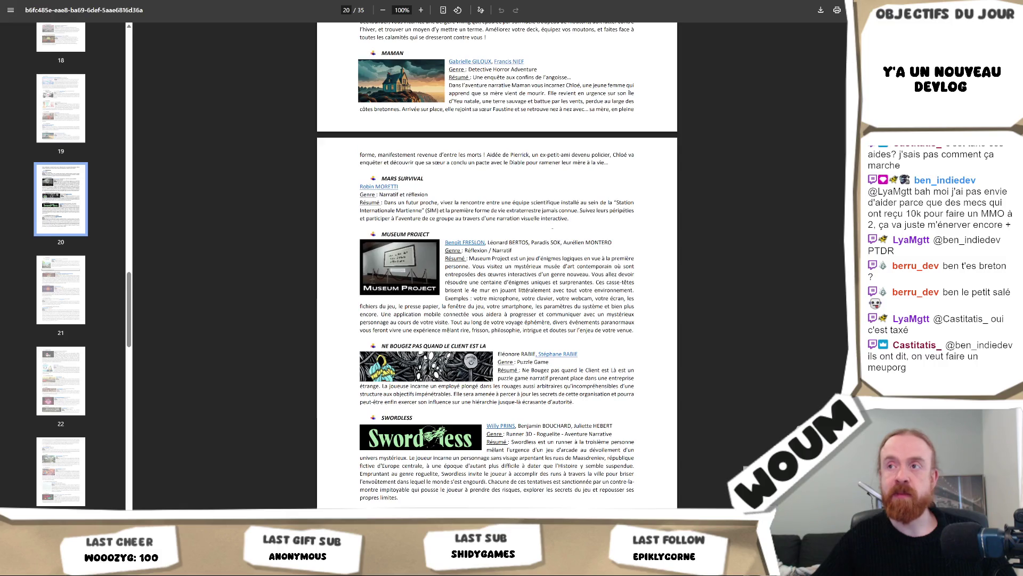
scroll(497, 264, up, 12)
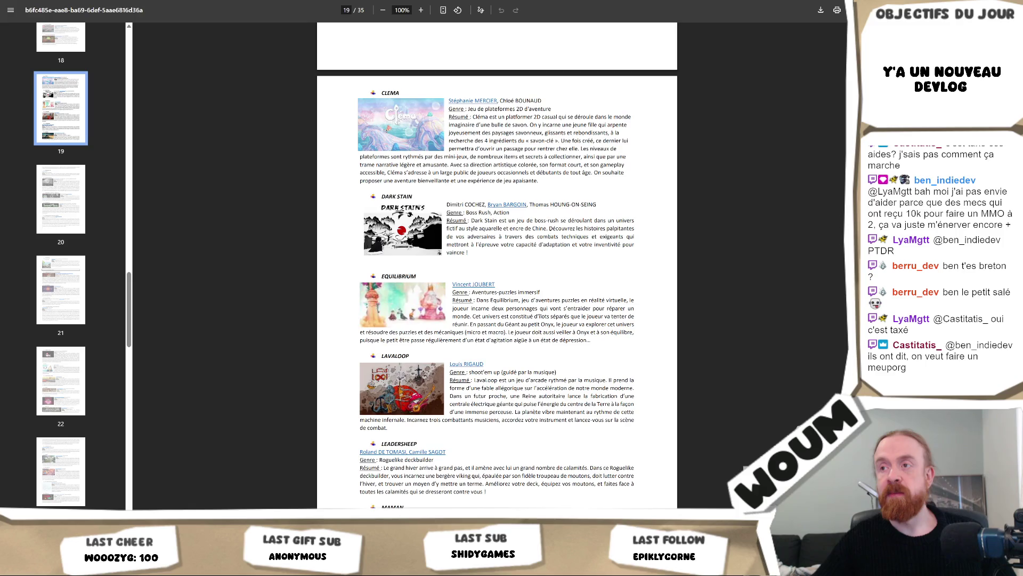
scroll(549, 233, up, 10)
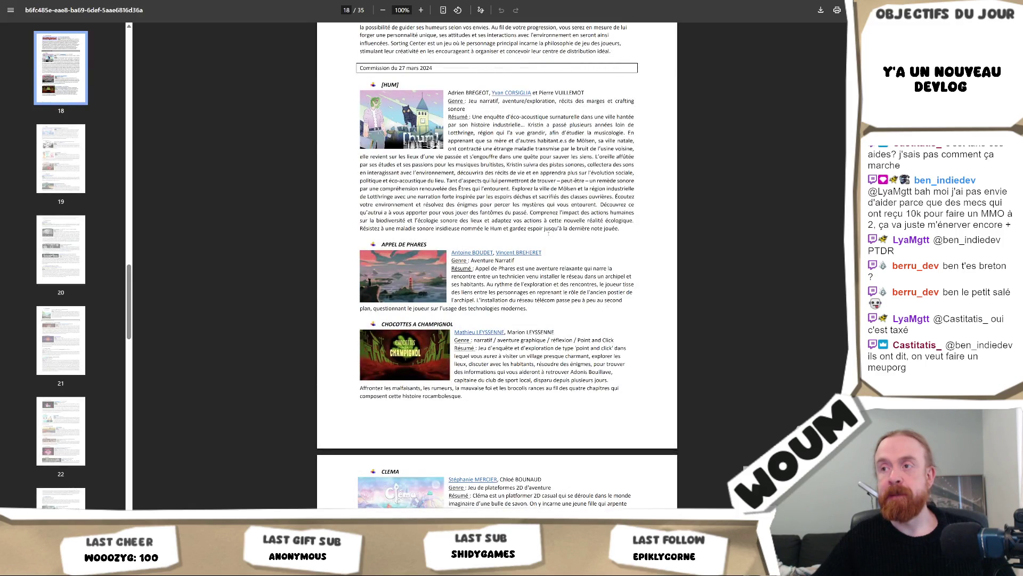
scroll(548, 233, up, 4)
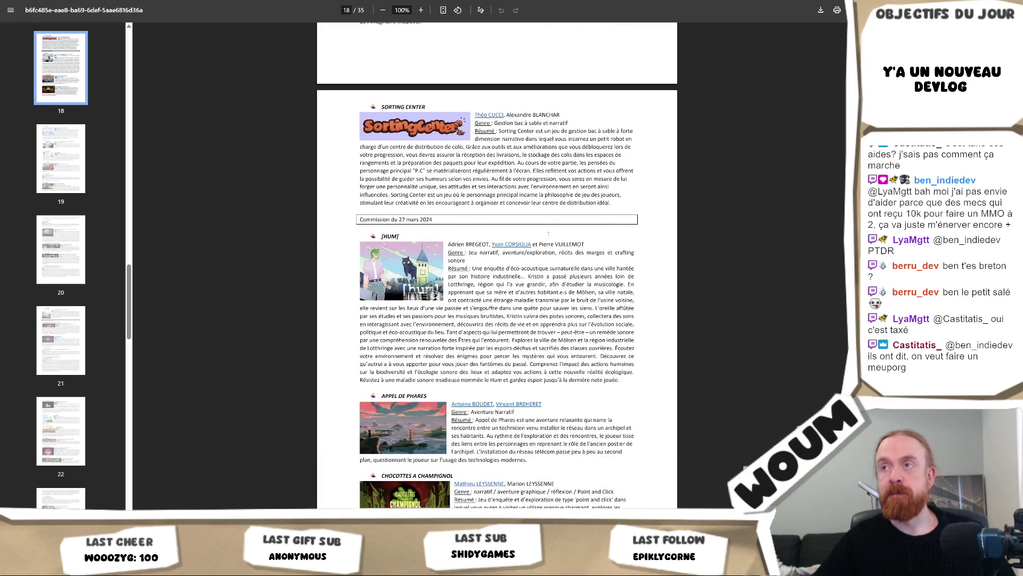
scroll(549, 233, up, 8)
scroll(549, 233, up, 4)
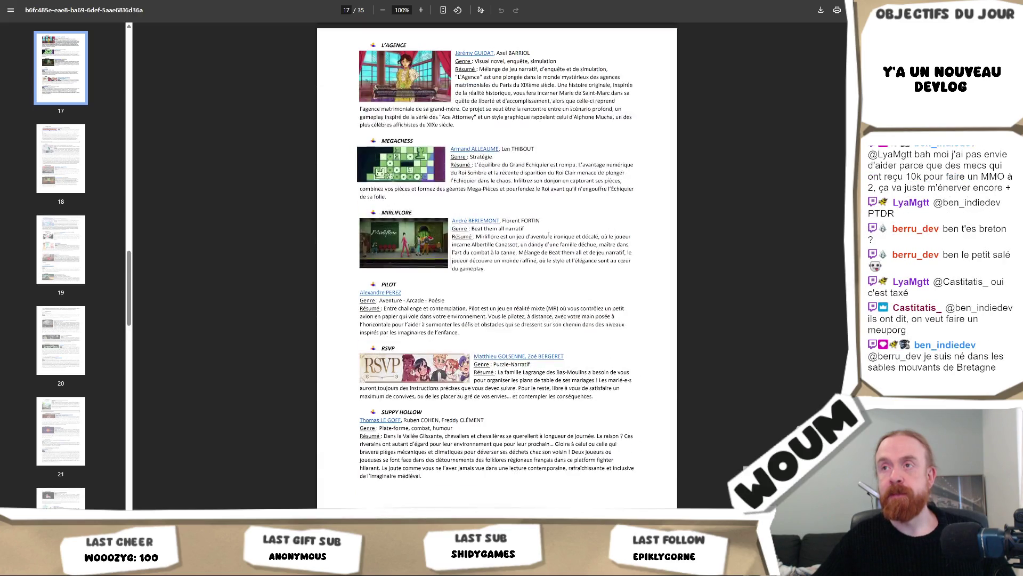
scroll(548, 233, up, 4)
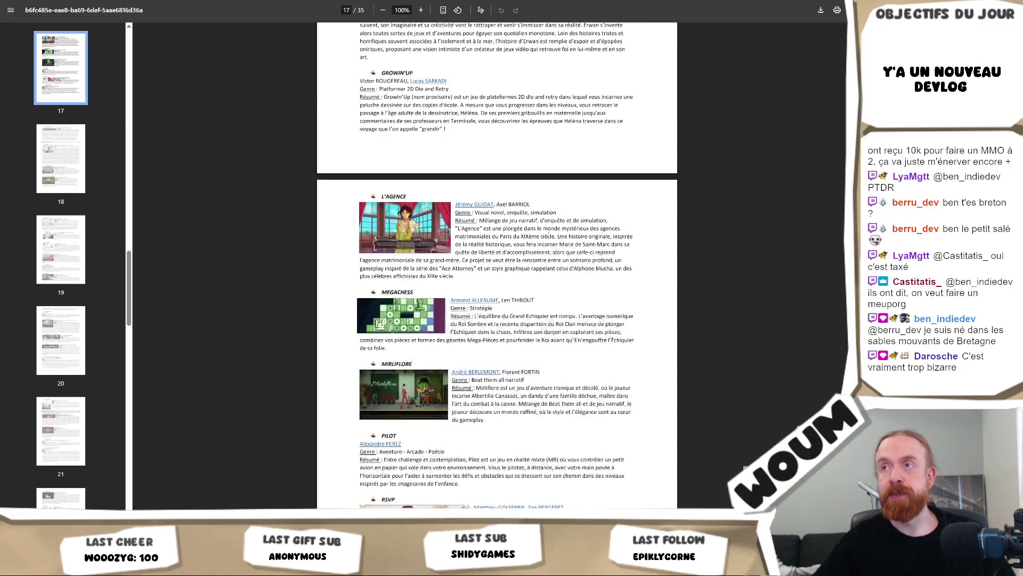
scroll(548, 232, up, 2)
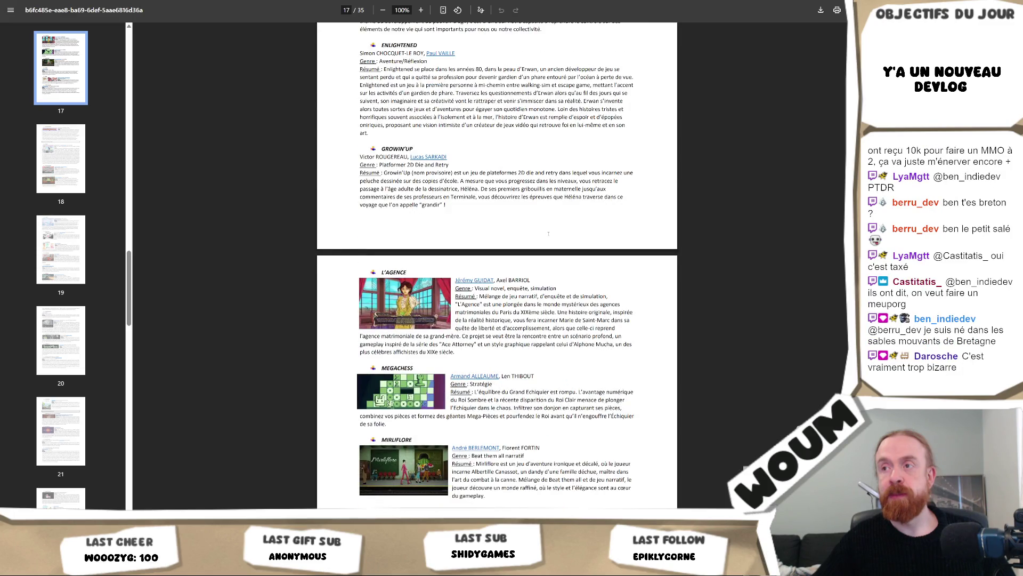
scroll(549, 233, up, 4)
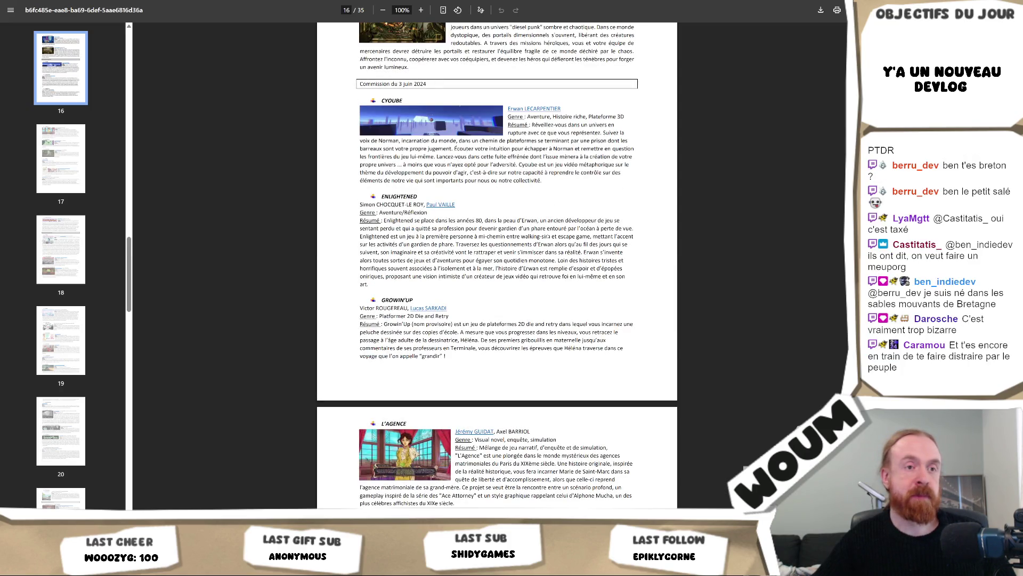
scroll(496, 267, up, 4)
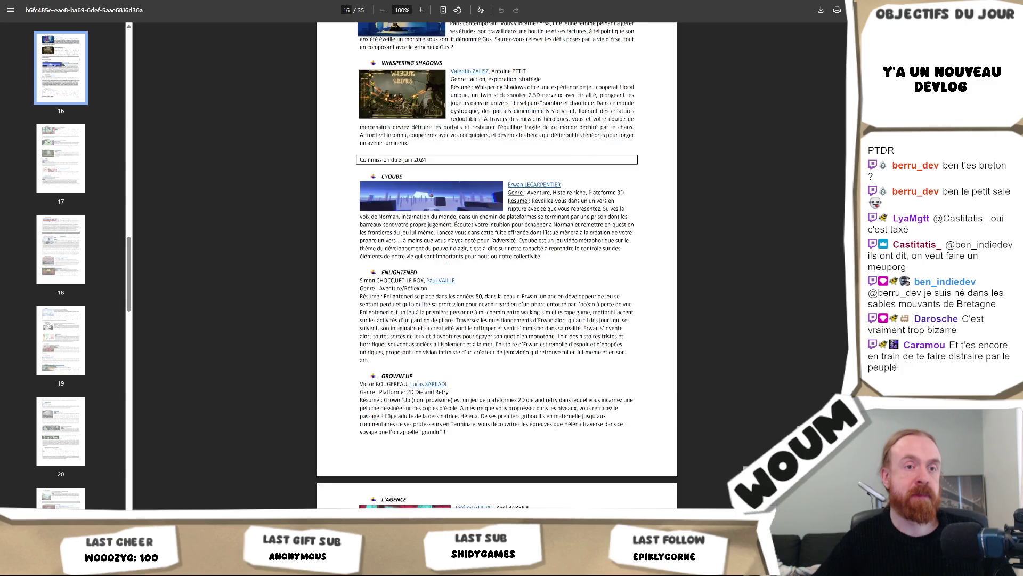
scroll(497, 267, up, 4)
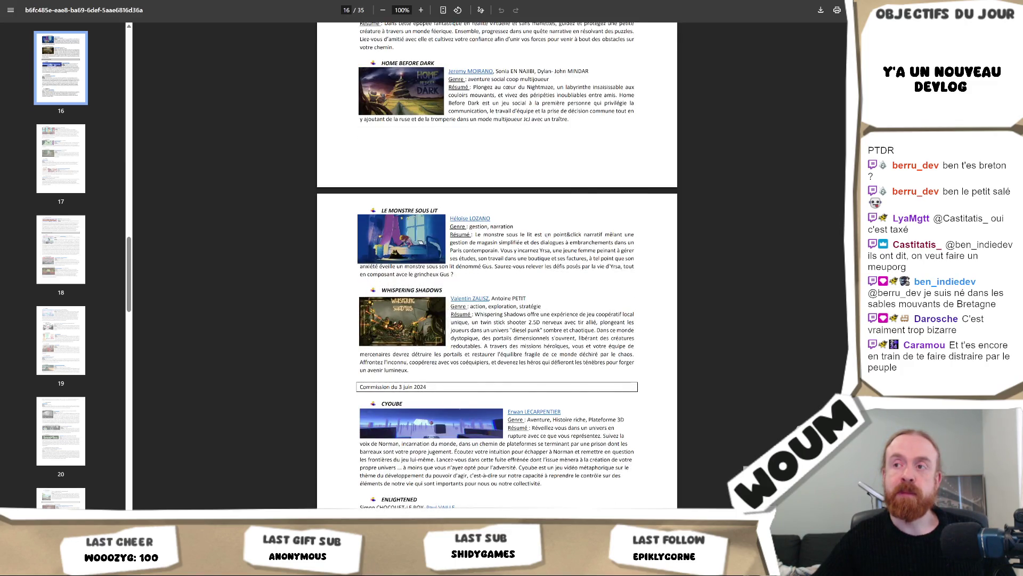
scroll(546, 234, up, 6)
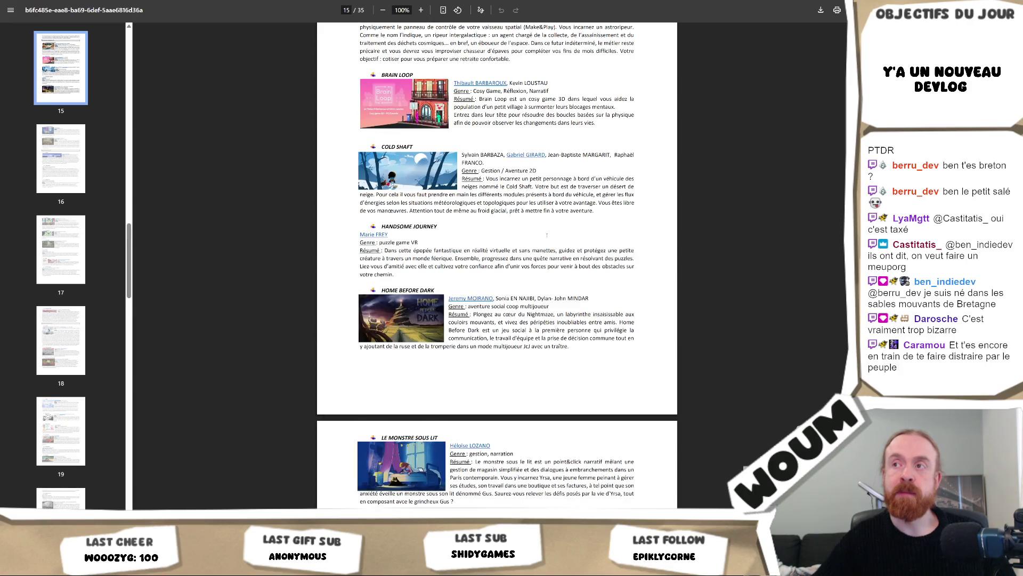
scroll(547, 235, up, 4)
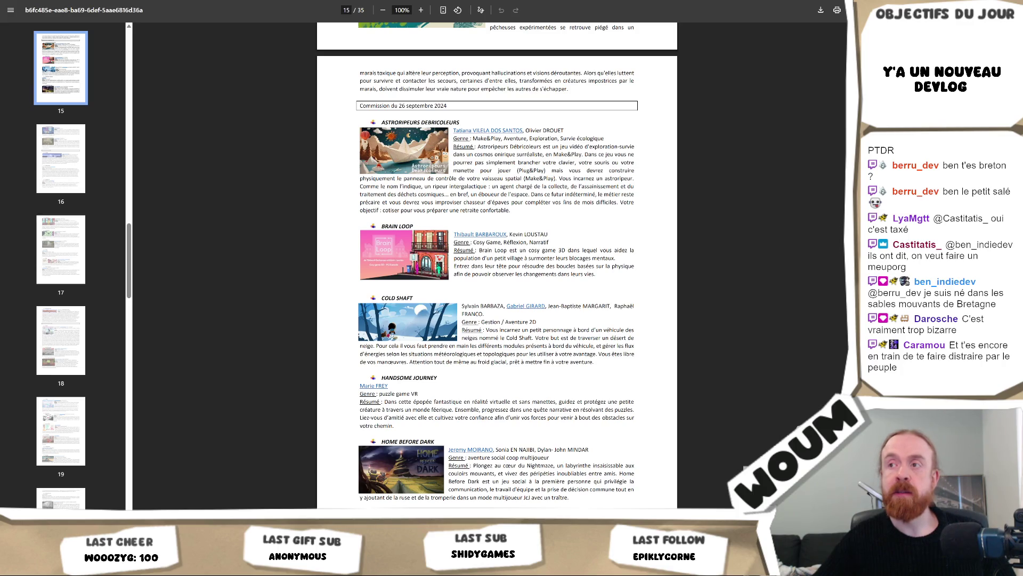
scroll(546, 234, up, 10)
scroll(561, 207, up, 10)
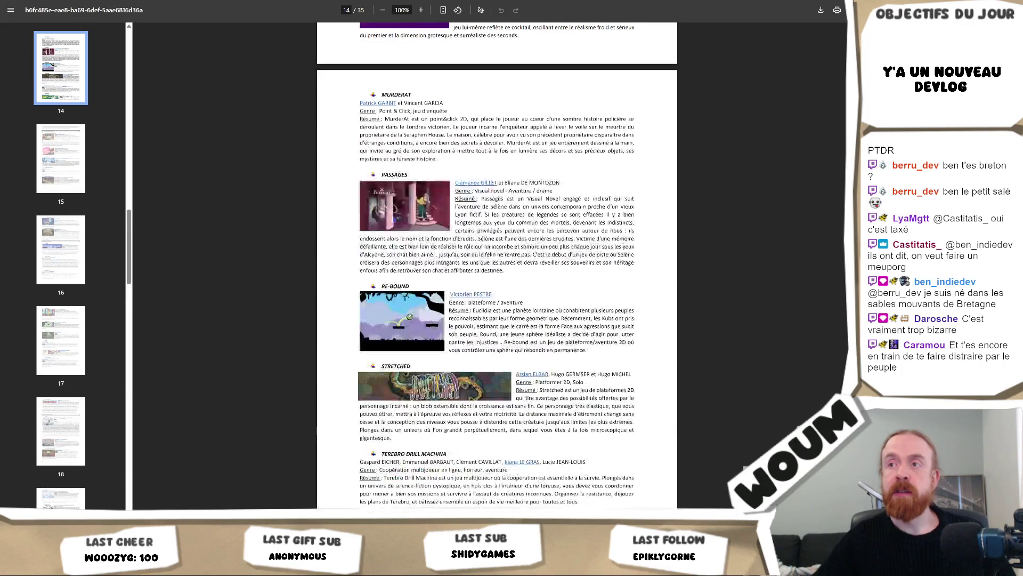
scroll(561, 205, up, 6)
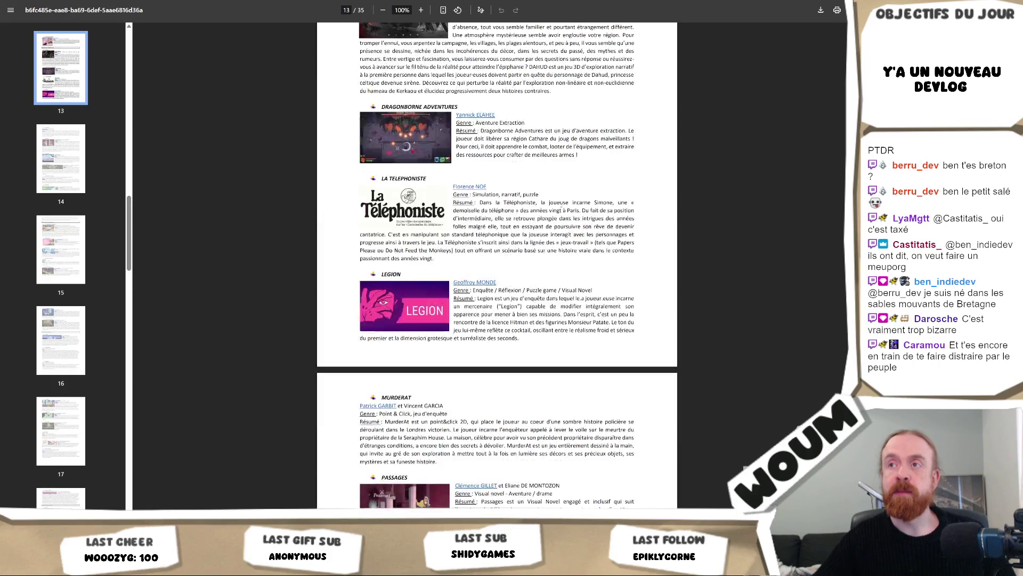
Step: Scroll up to page 10 to show the Veyado, Wind Rider, Winga-73 and 13 Dragons summaries
scroll(496, 267, up, 8)
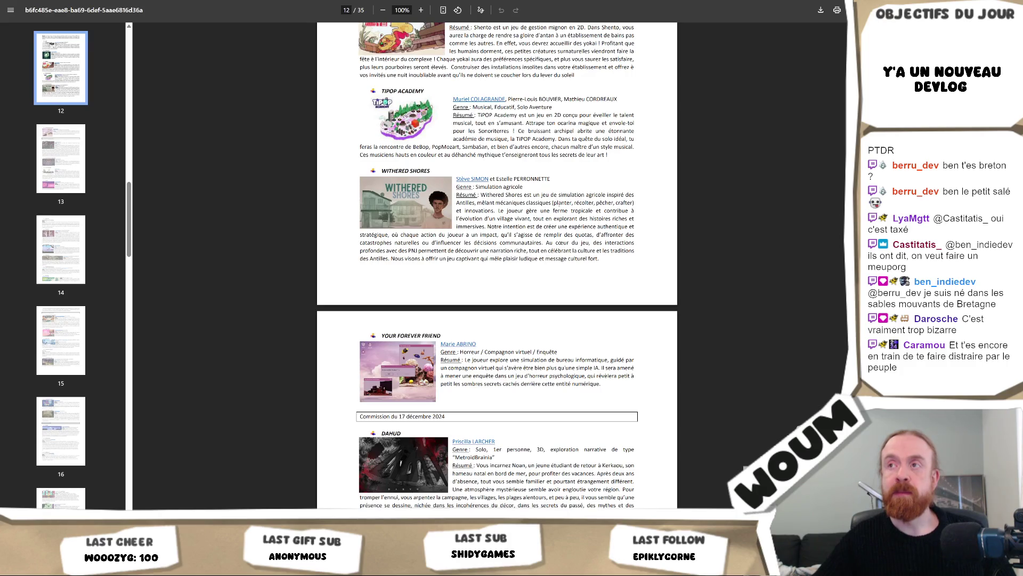
scroll(496, 267, up, 4)
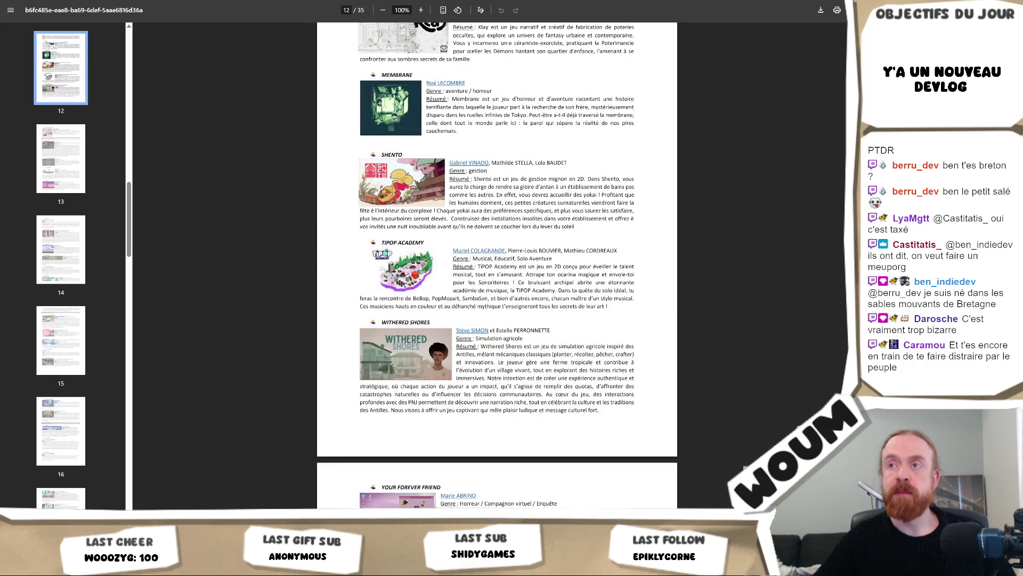
scroll(556, 208, up, 2)
scroll(556, 207, up, 2)
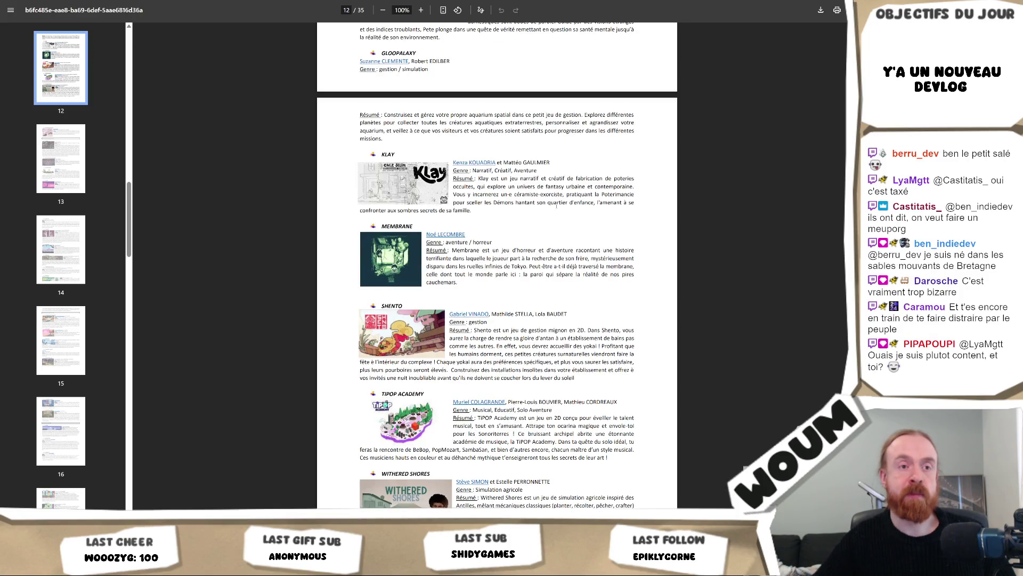
scroll(557, 207, up, 2)
scroll(555, 207, up, 2)
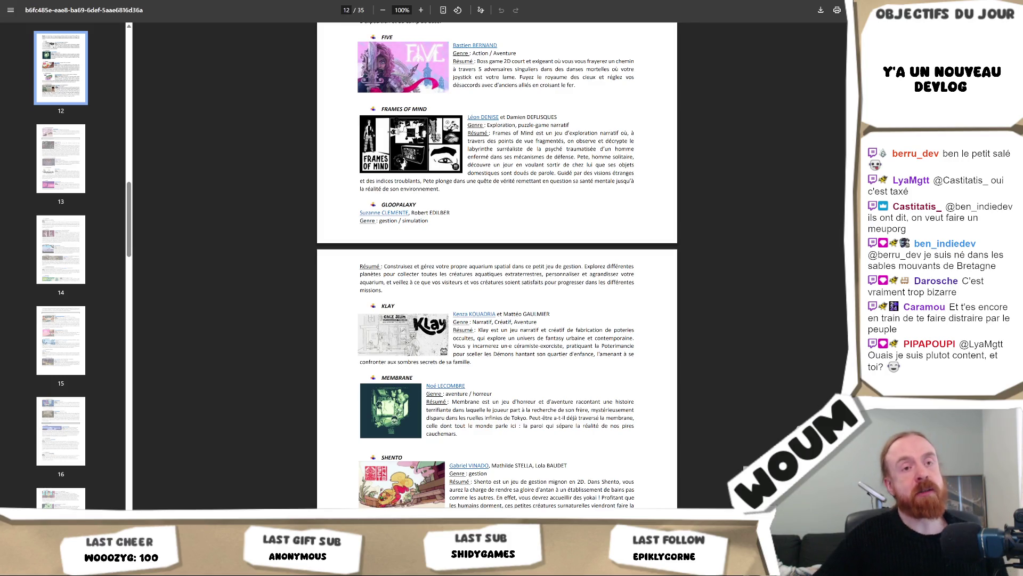
scroll(497, 265, up, 4)
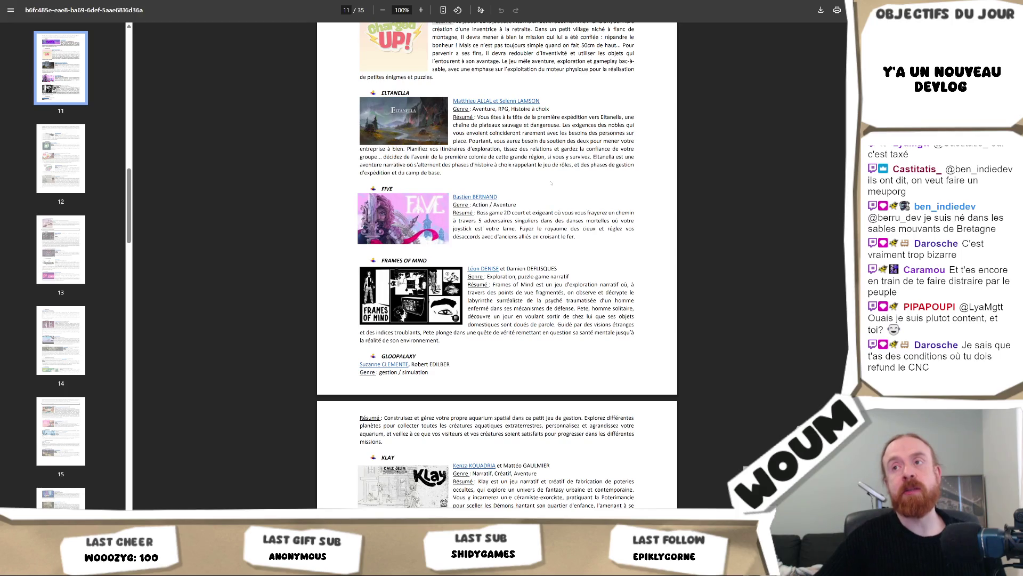
scroll(497, 265, up, 4)
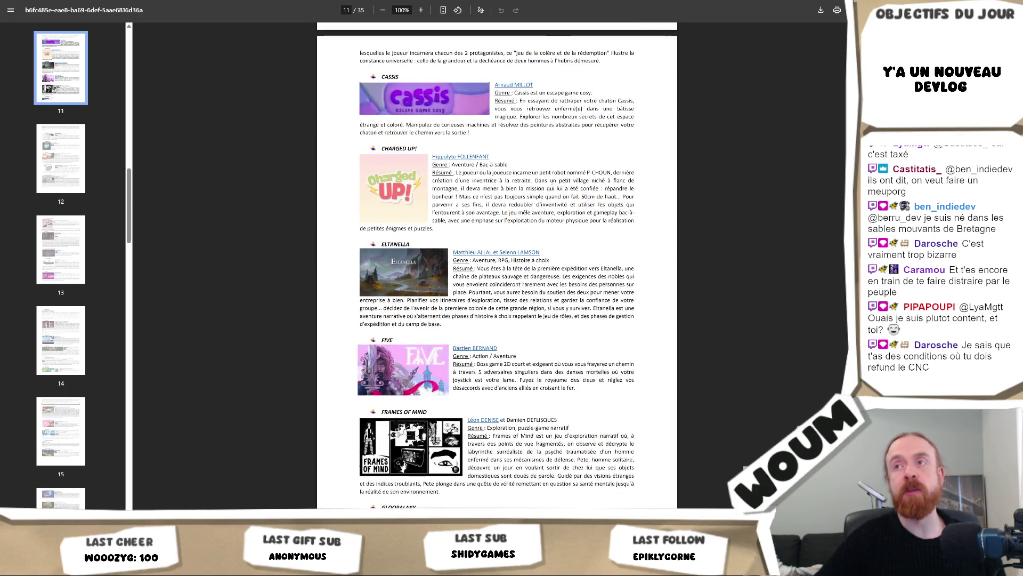
scroll(552, 183, up, 3)
scroll(551, 182, up, 3)
scroll(552, 183, up, 3)
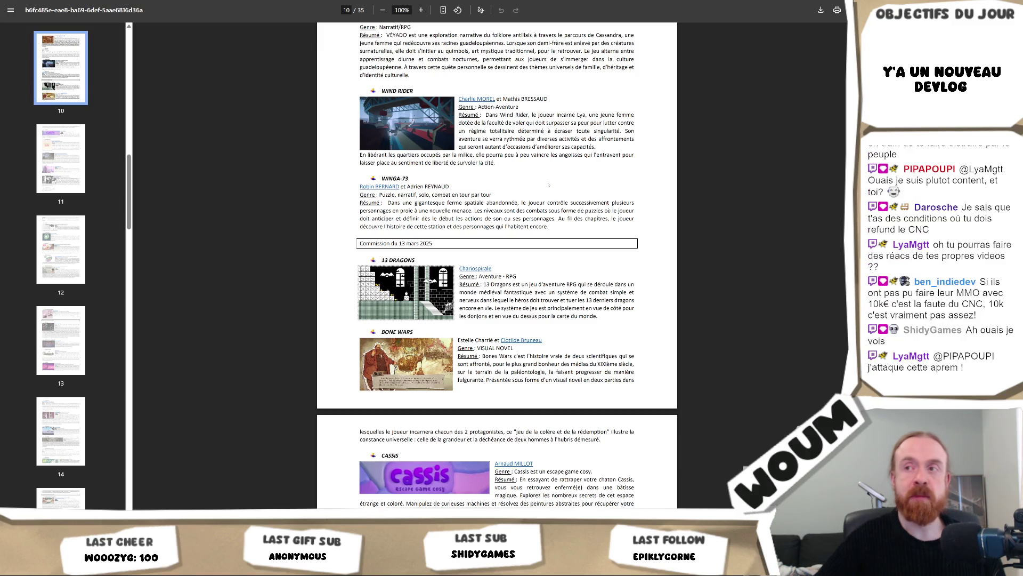
scroll(496, 266, up, 3)
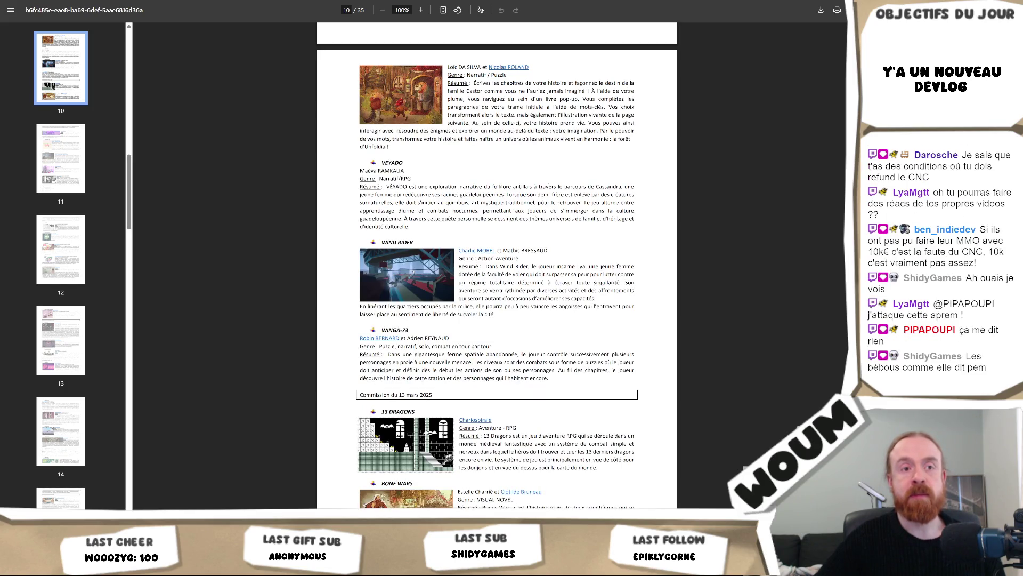
scroll(548, 182, up, 2)
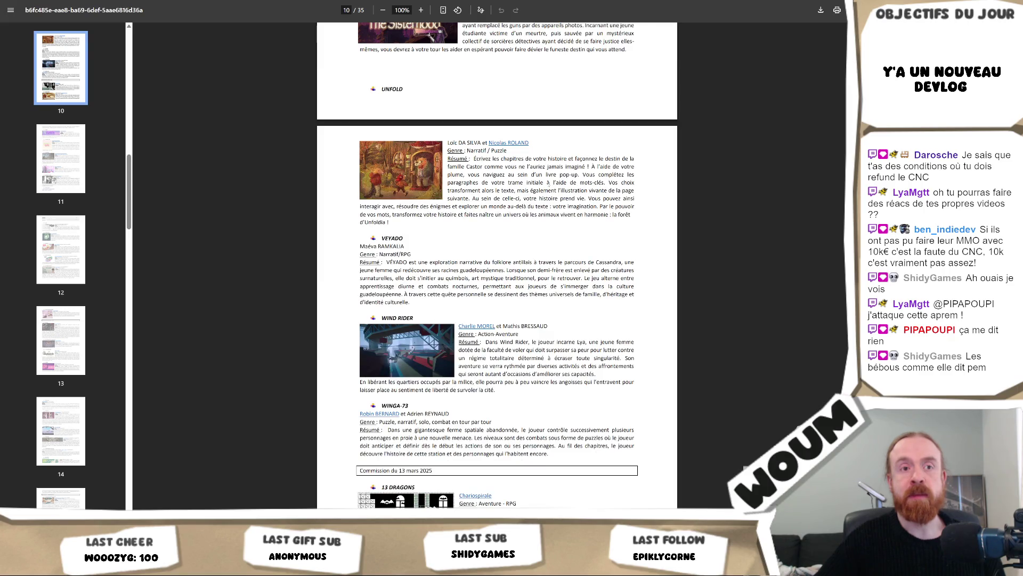
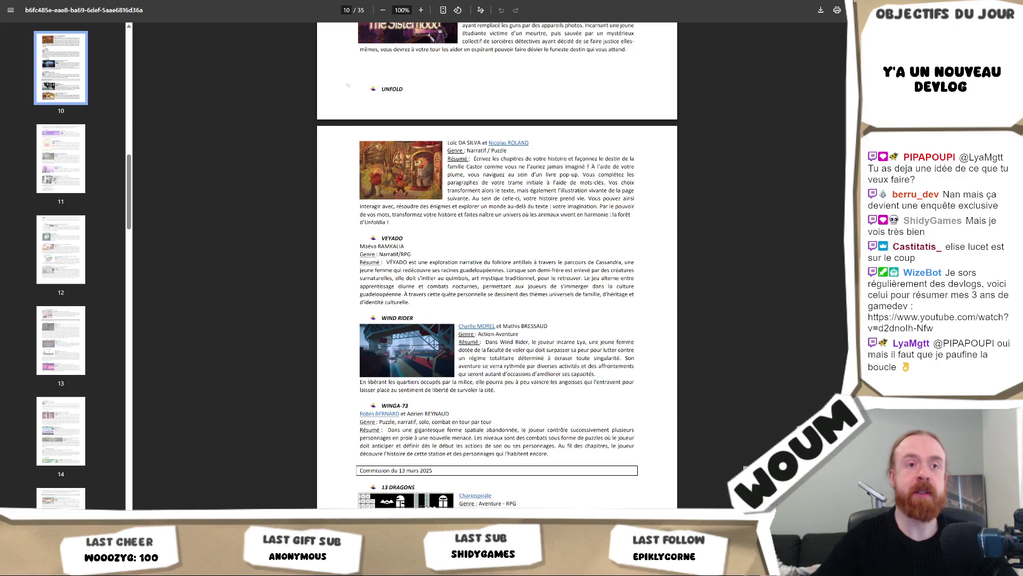
Step: Leave the CNC grant-list PDF and start typing 'grime é gol' in a new tab
key(ctrl+l)
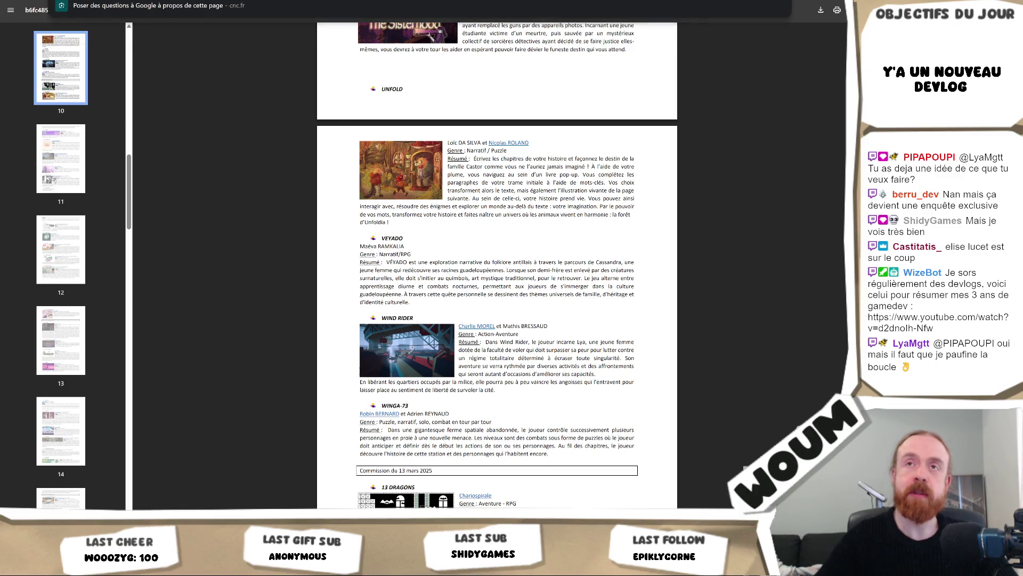
key(Escape)
key(ctrl+Tab)
key(ctrl+Tab)
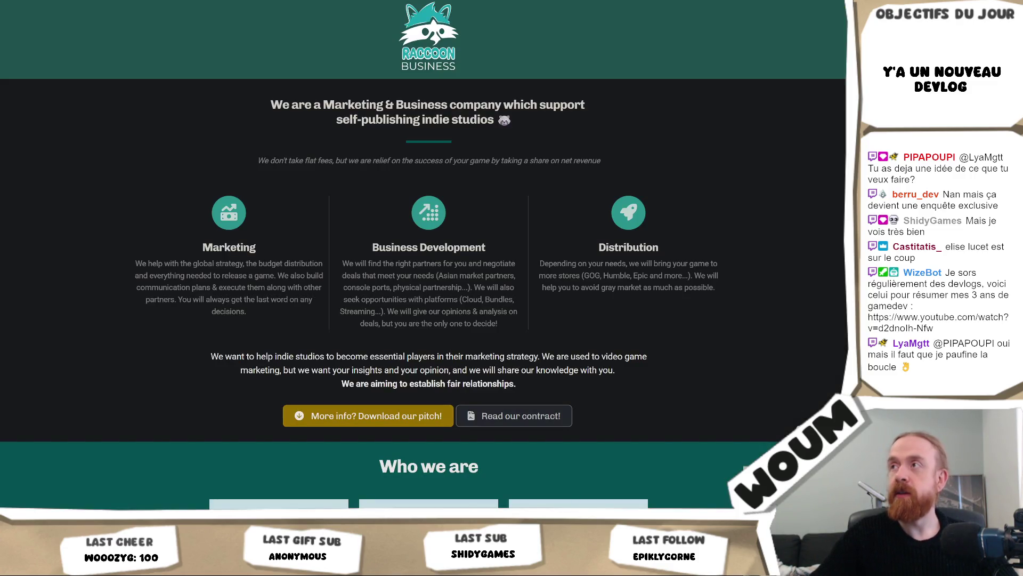
key(ctrl+t)
text(grime)
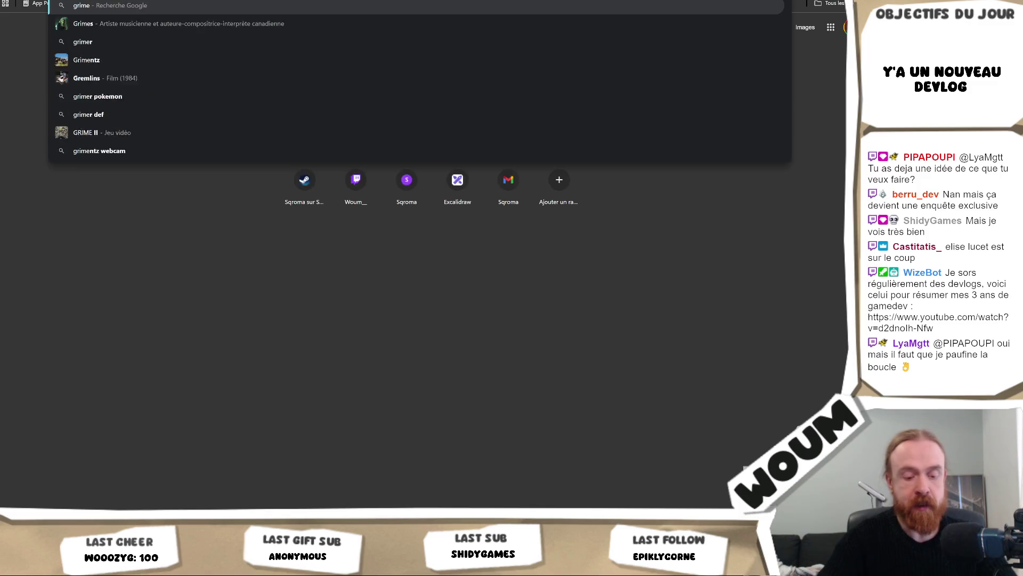
text( é gol)
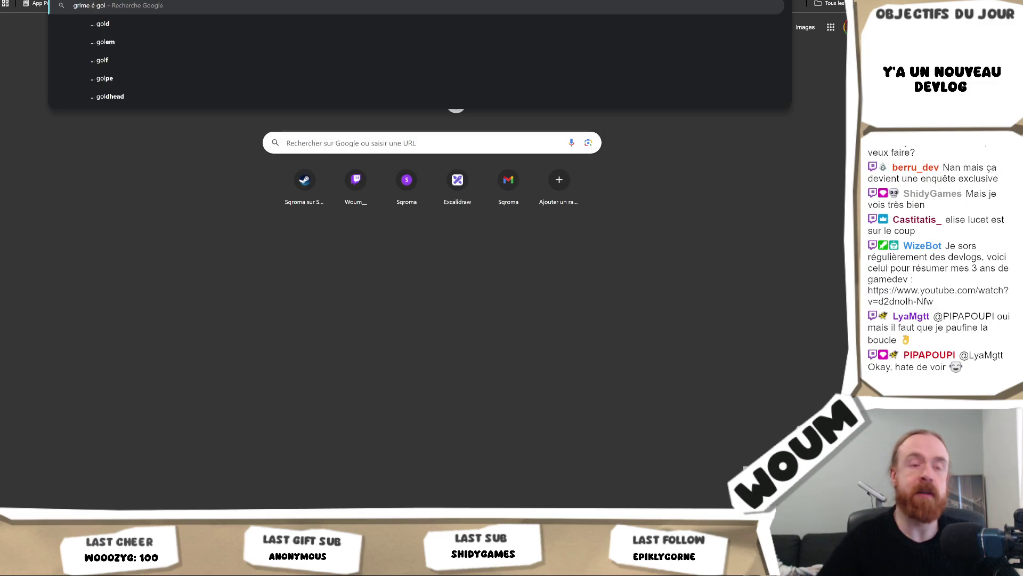
Step: Cancel the search and load the pasted Grime&Gold Steam store link
key(Escape)
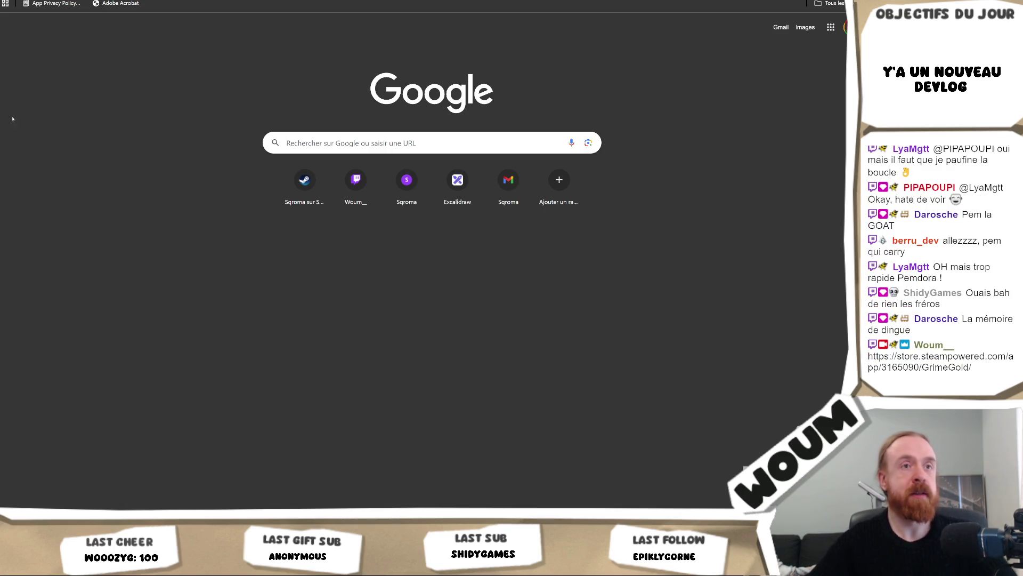
text(https://store.steampowered.com/app/3165090/GrimeGold/)
key(Return)
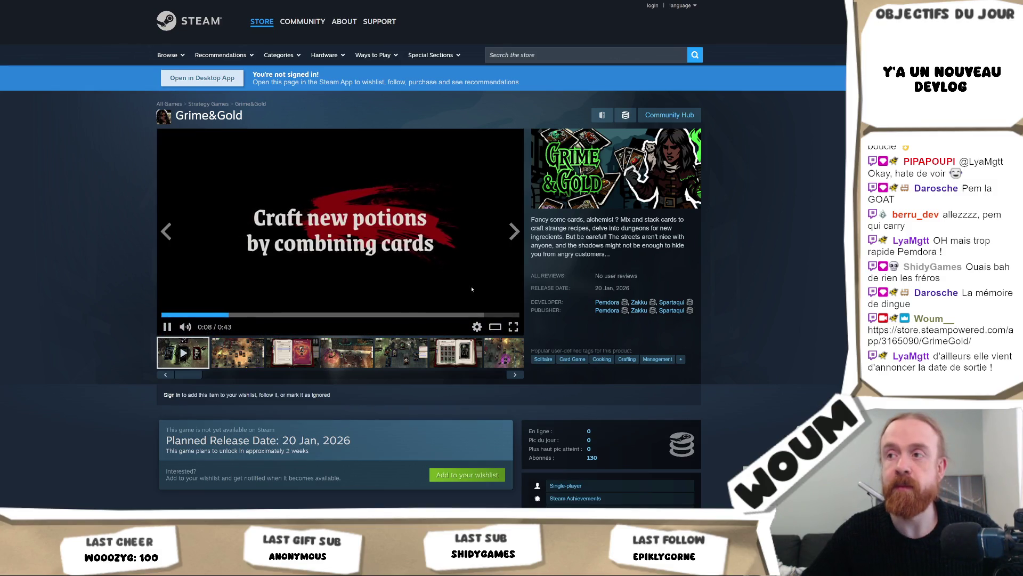
Step: Watch the Grime&Gold trailer full screen, then go to the LOST IN CAIRO YouTube tab
click(513, 327)
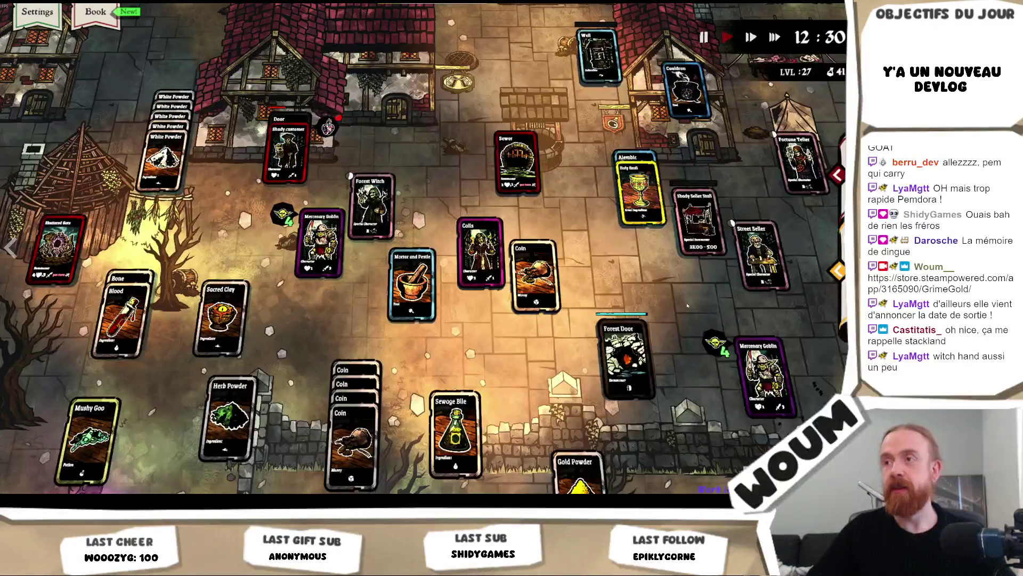
key(Escape)
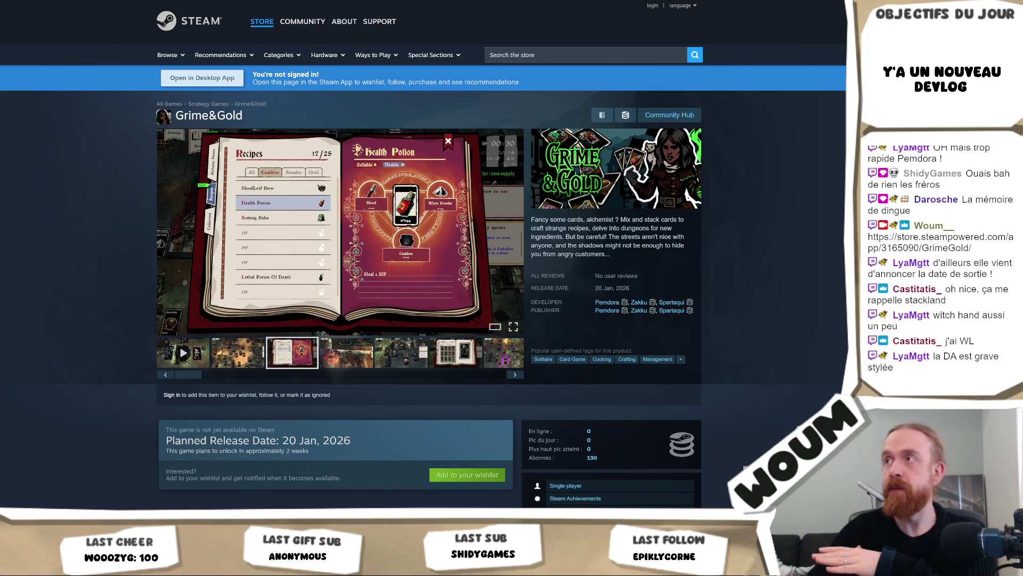
click(746, 2)
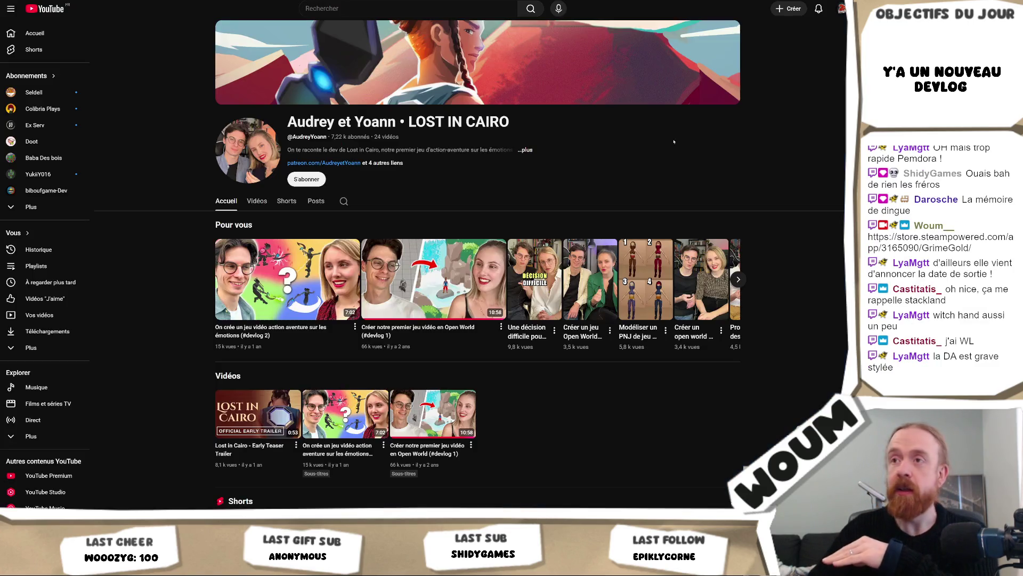
Step: Browse the LOST IN CAIRO channel's Vidéos and Accueil sections and open its About panel
click(266, 195)
mouse_move(265, 256)
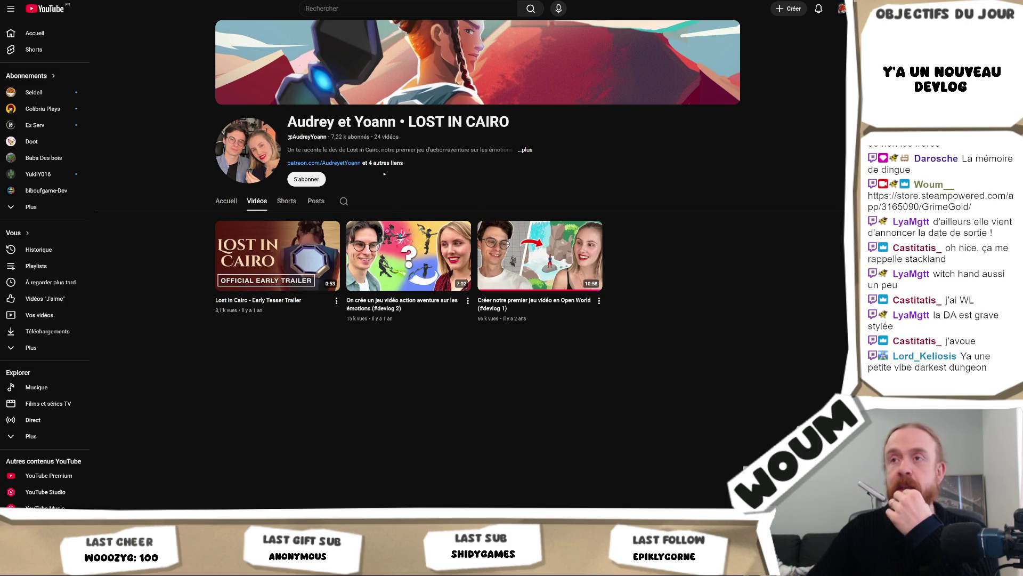
click(227, 201)
click(383, 163)
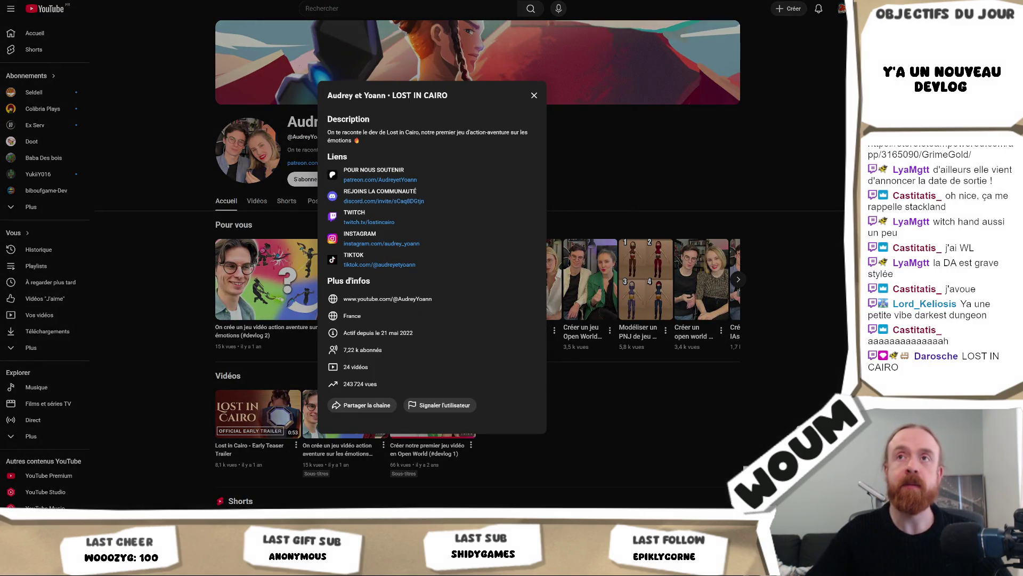
Step: Move on to the developers' TikTok profile tab
key(ctrl+l)
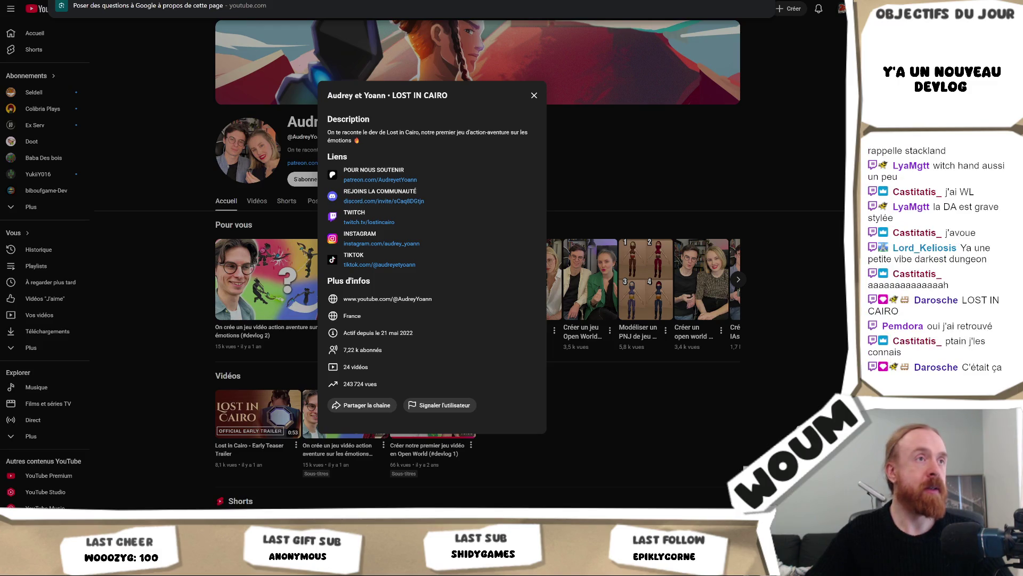
key(Escape)
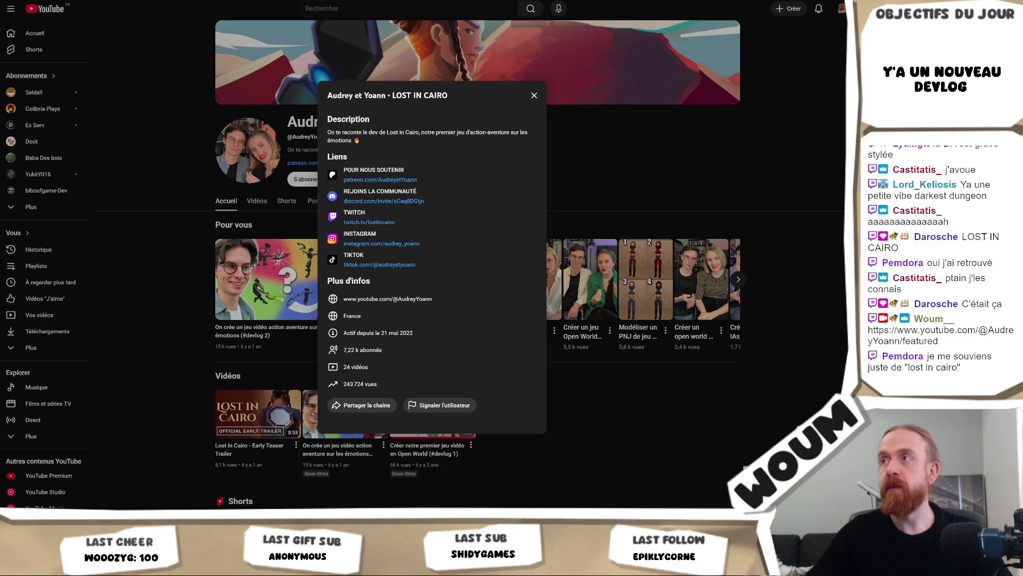
click(380, 264)
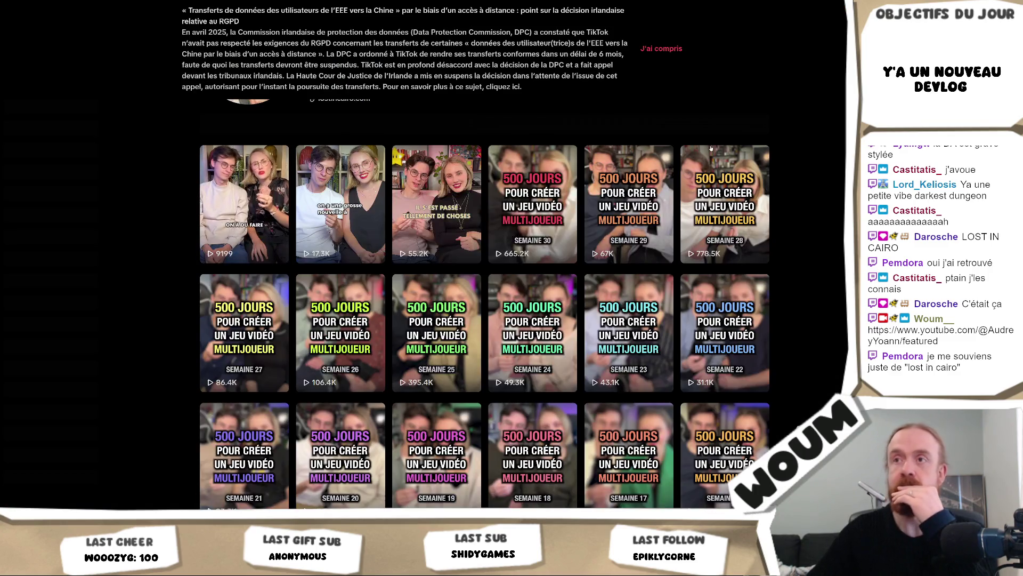
Step: Dismiss the 'J'ai compris' privacy notice on the developers' TikTok profile
click(674, 49)
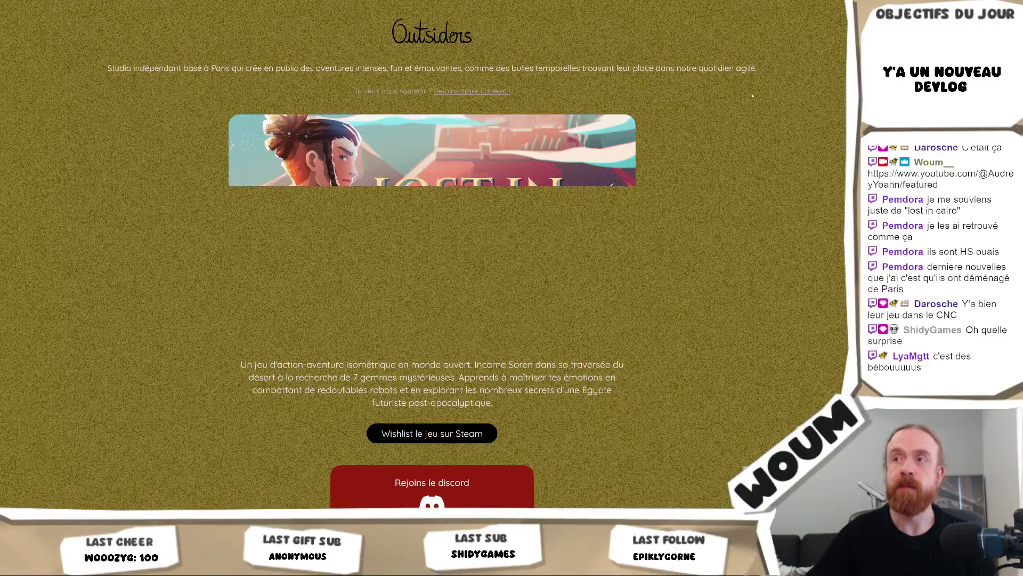
Step: Scroll through the Outsiders studio page and follow its 'Wishlist le jeu sur Steam' link
scroll(752, 97, down, 2)
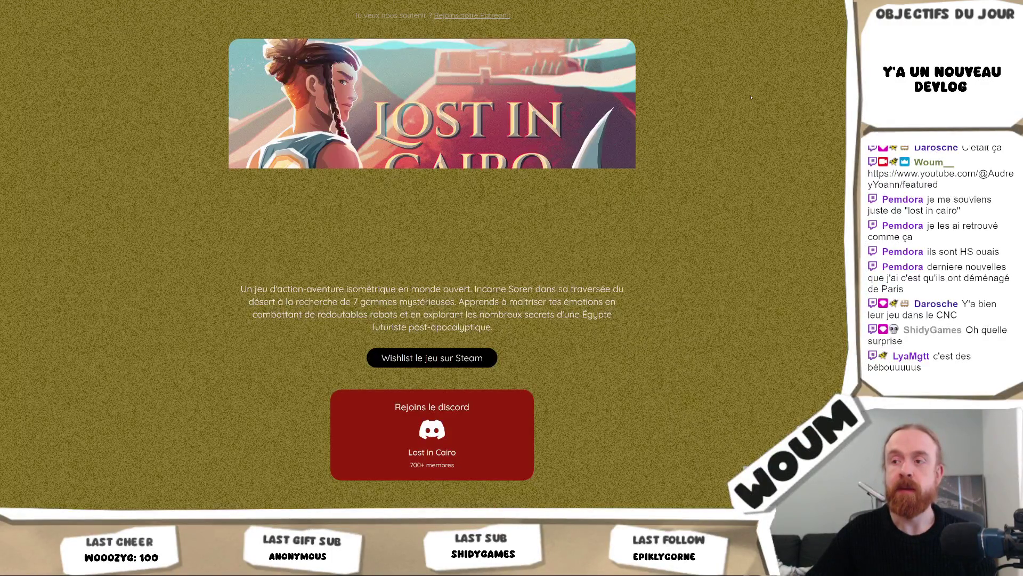
scroll(751, 98, down, 5)
scroll(750, 97, down, 2)
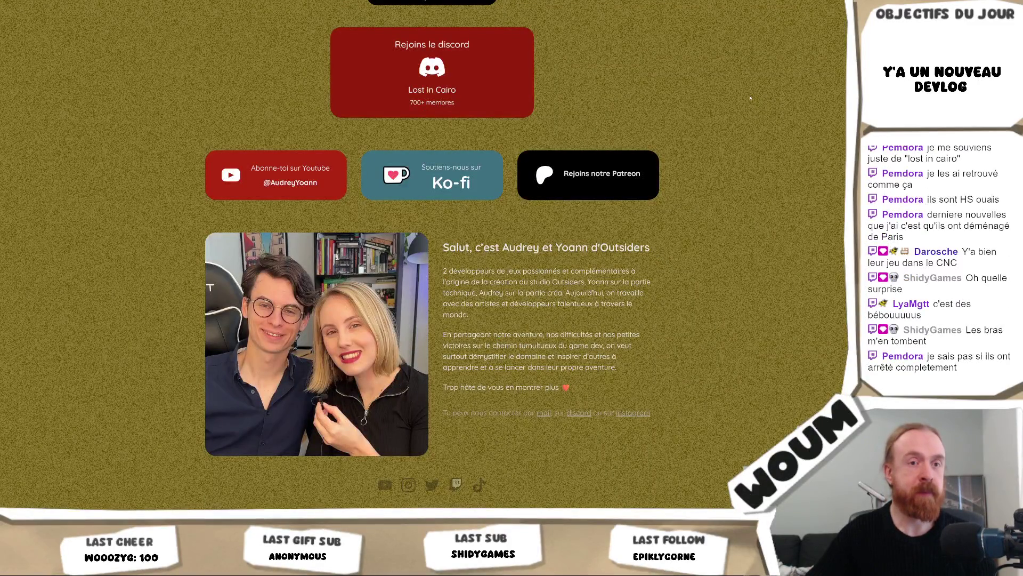
scroll(750, 98, up, 8)
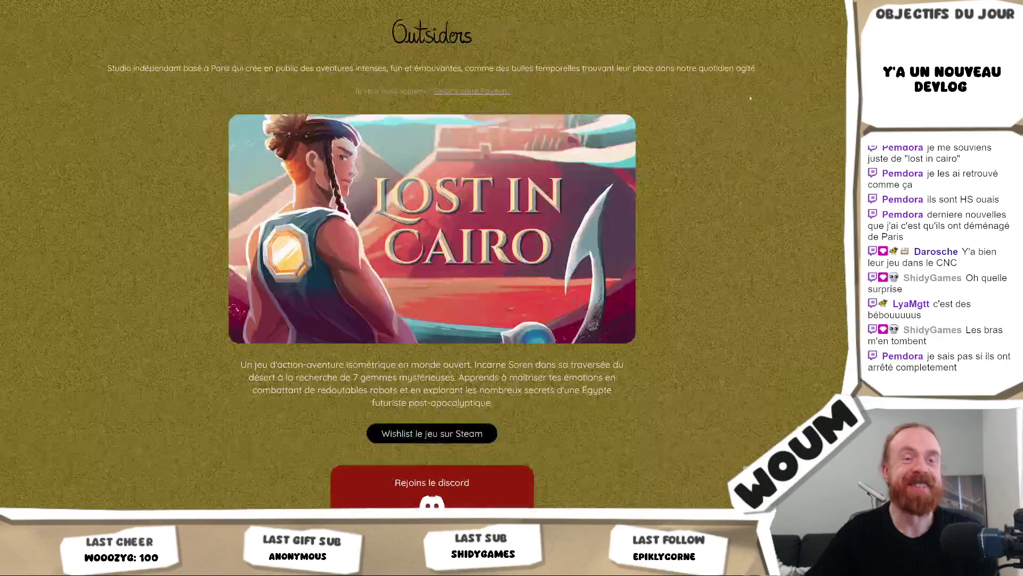
scroll(471, 75, down, 7)
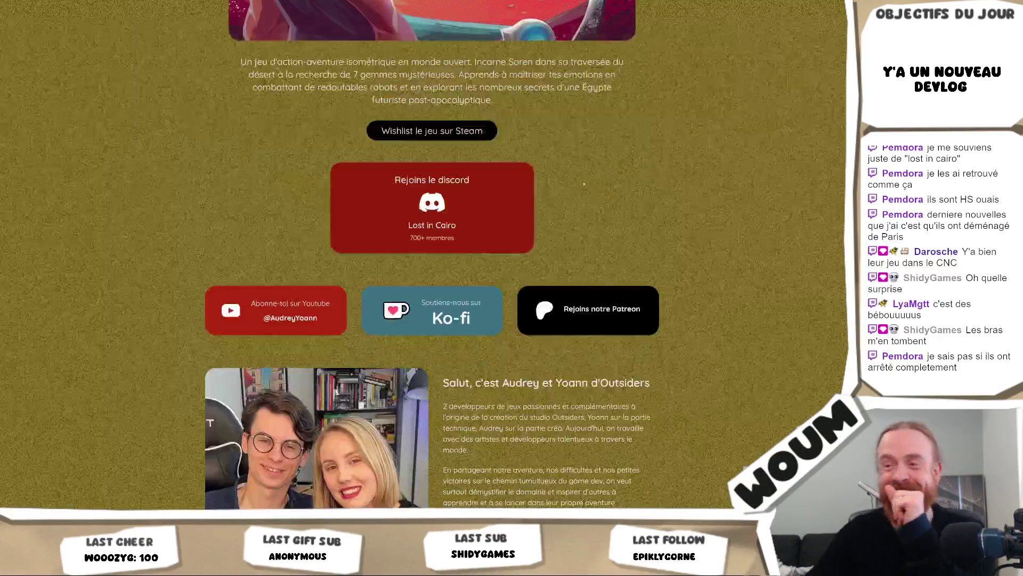
click(463, 55)
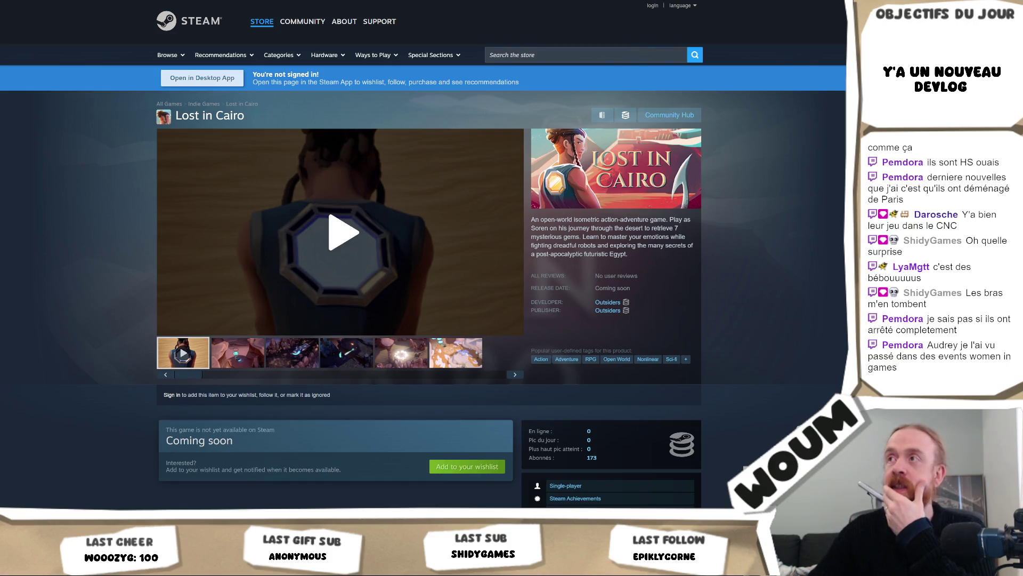
Step: Return to the CNC grant-list PDF through Back history and search it for 'lost in'
click(691, 5)
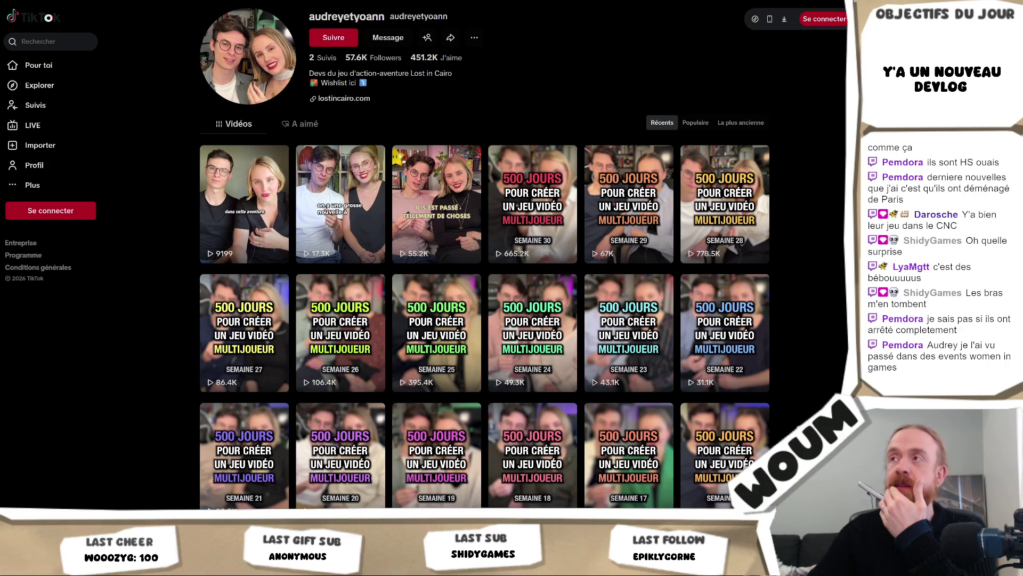
click(692, 3)
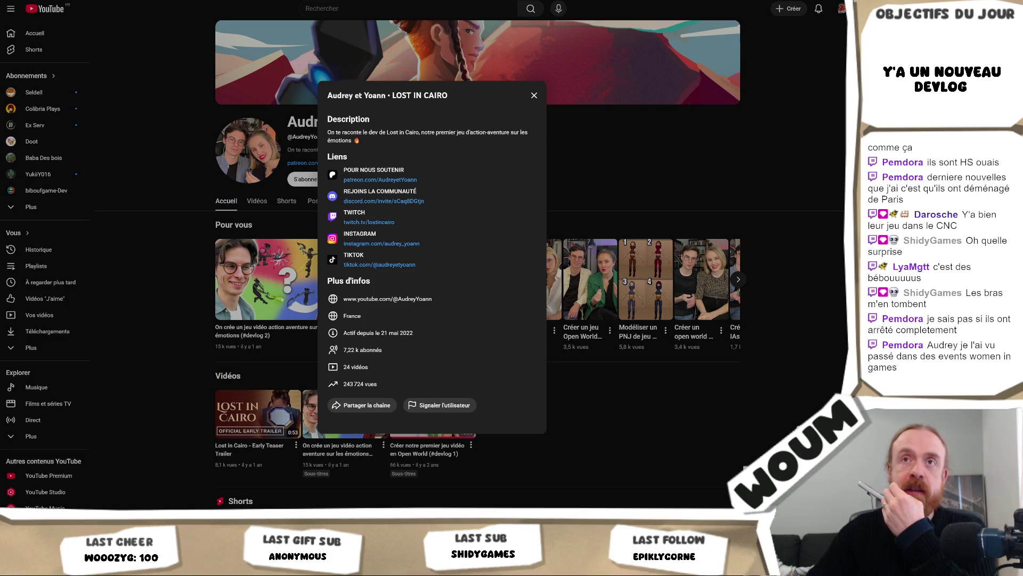
right_click(9, 0)
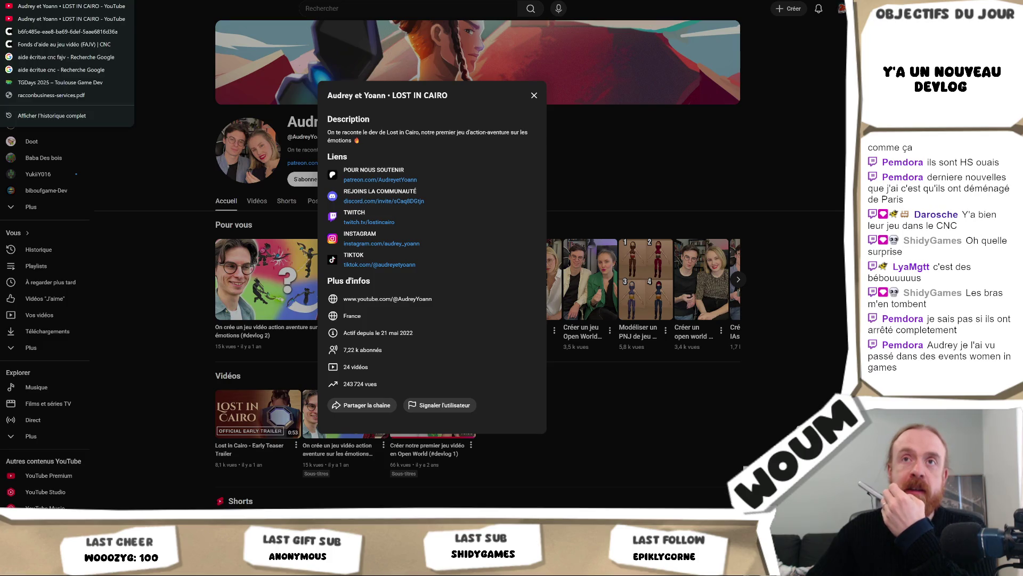
click(70, 32)
text(lost in)
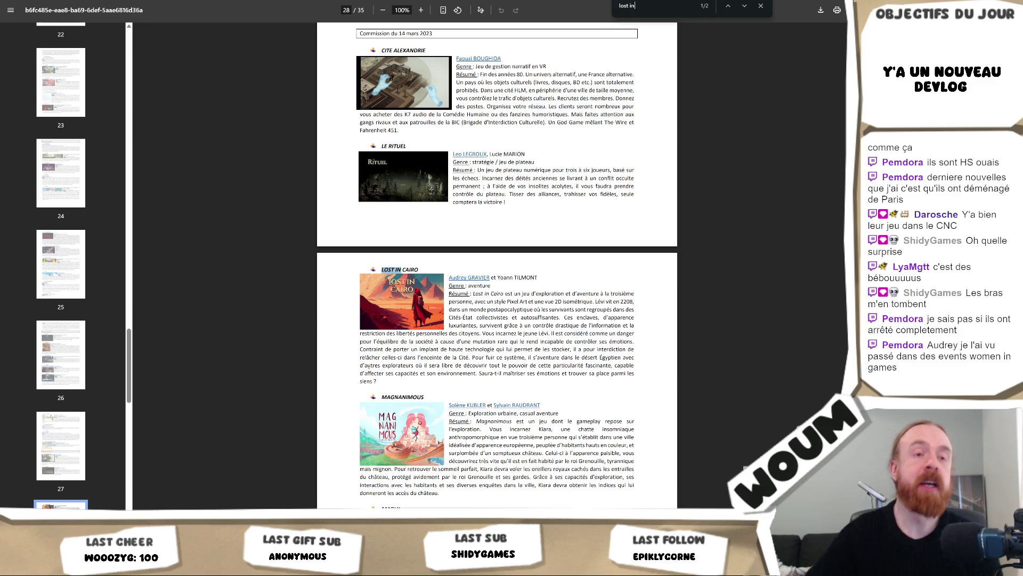
Step: Highlight the Lost in Cairo summary in the PDF, then switch to the TikTok window
mouse_move(377, 382)
mouse_down()
mouse_move(459, 301)
mouse_move(493, 318)
mouse_up()
click(501, 318)
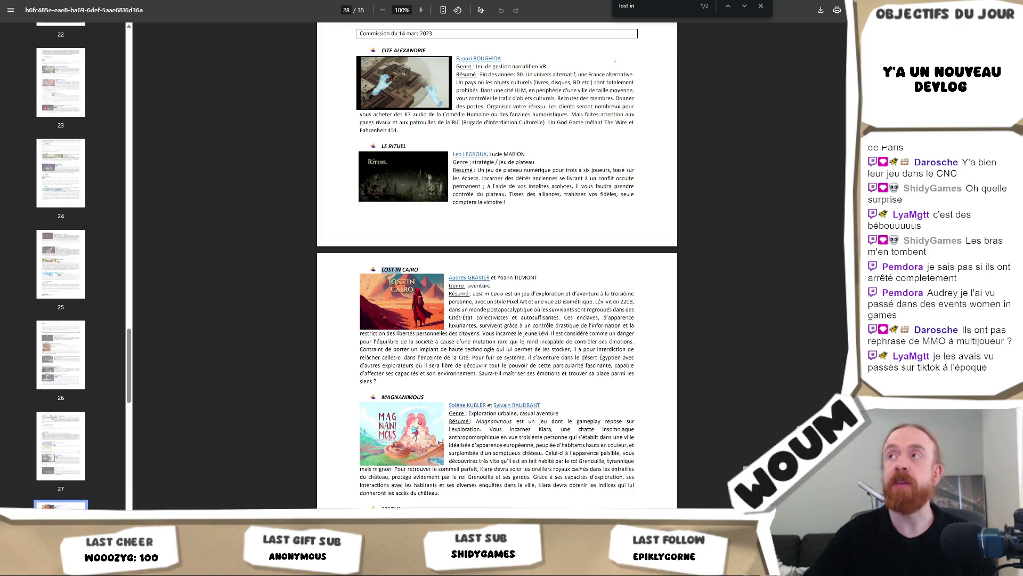
key(alt+Tab)
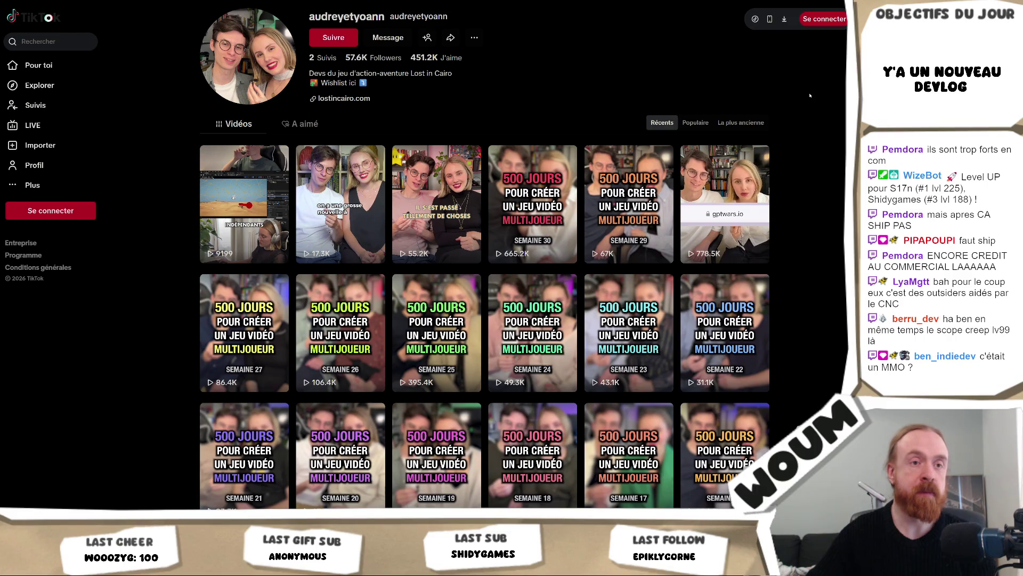
Step: Scroll the developers' TikTok video grid down to the older Semaine videos and back up
scroll(820, 186, down, 2)
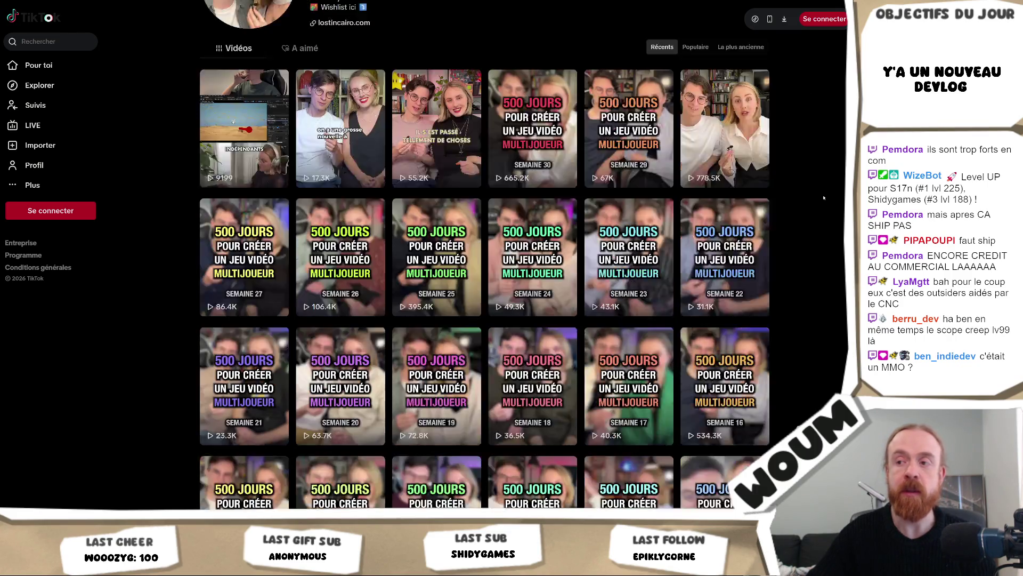
scroll(823, 198, up, 2)
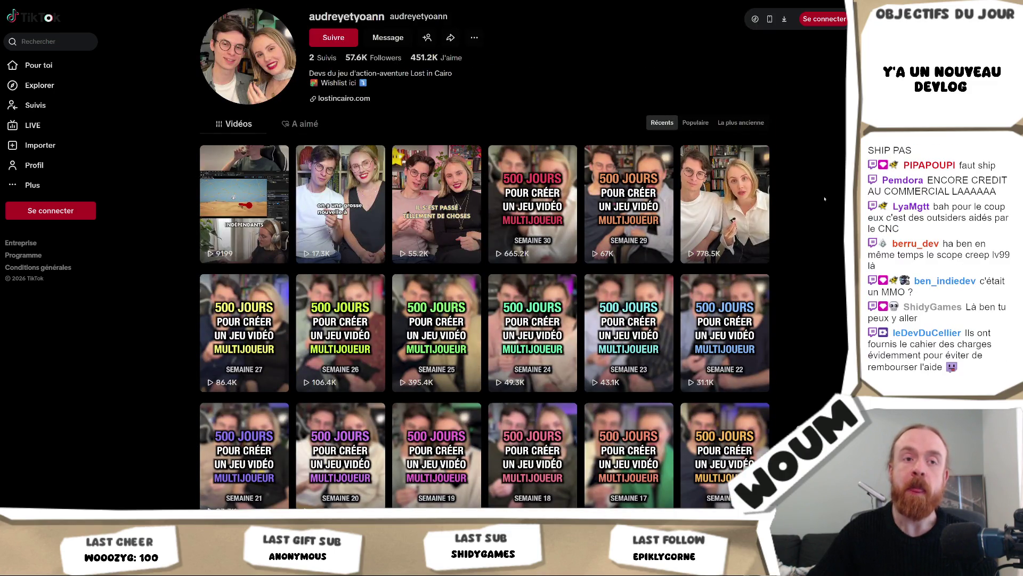
scroll(825, 199, down, 5)
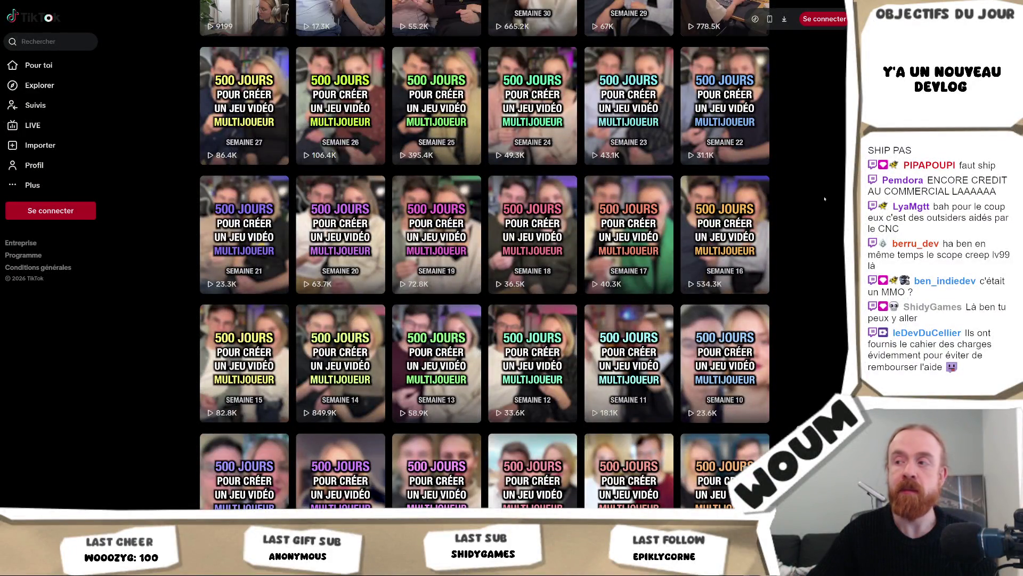
scroll(825, 200, up, 5)
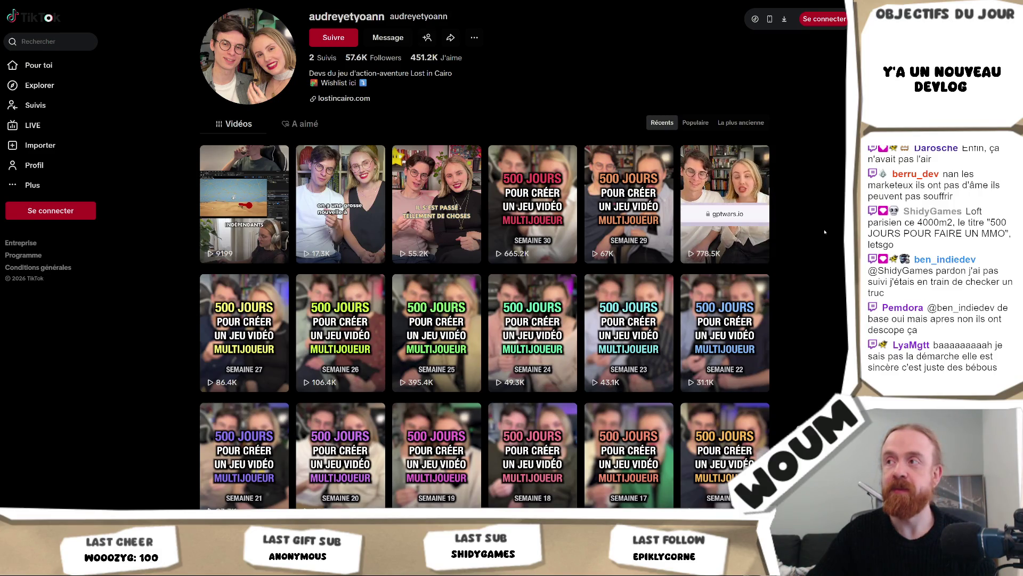
scroll(825, 232, down, 3)
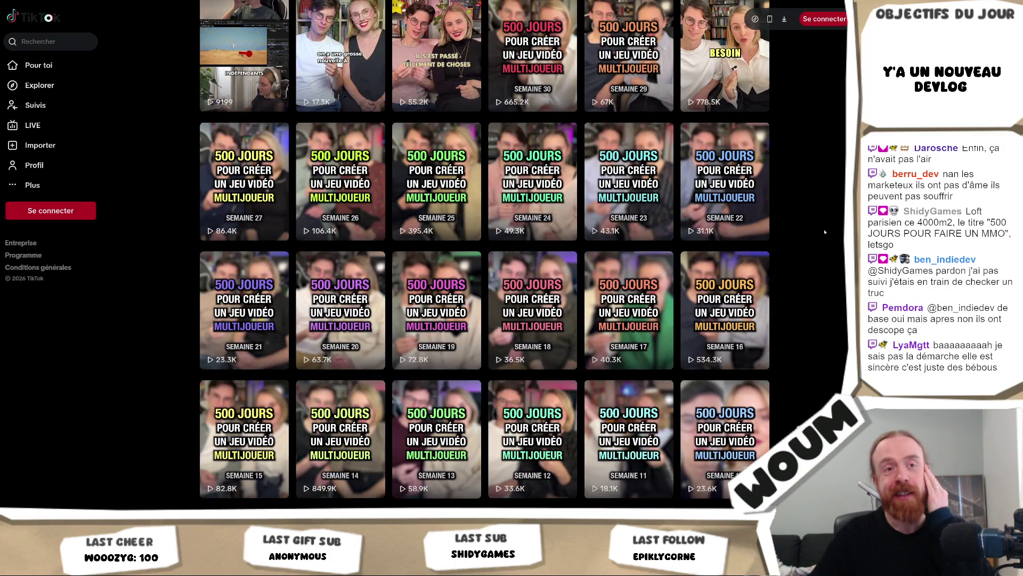
scroll(826, 231, down, 3)
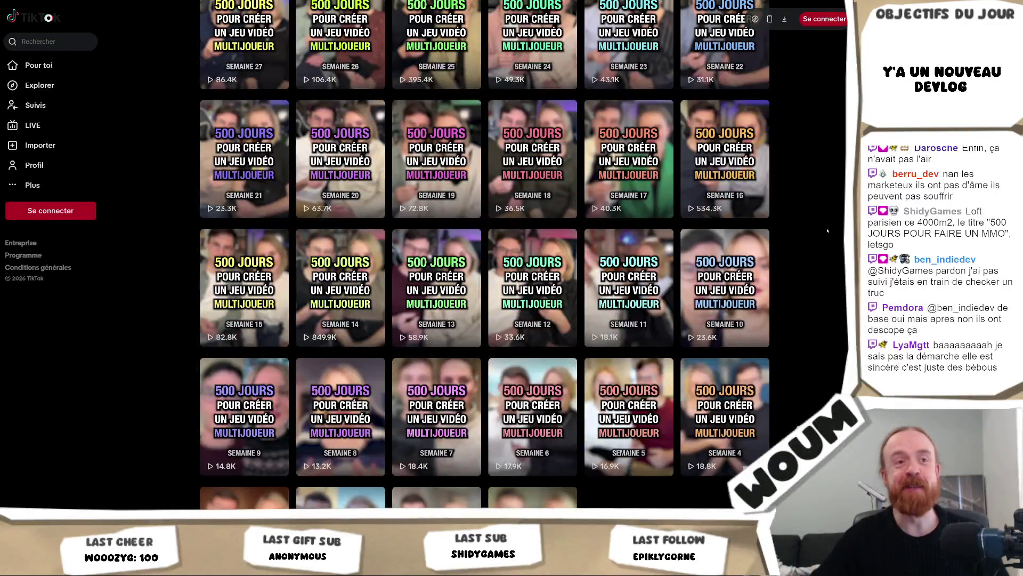
scroll(827, 231, up, 6)
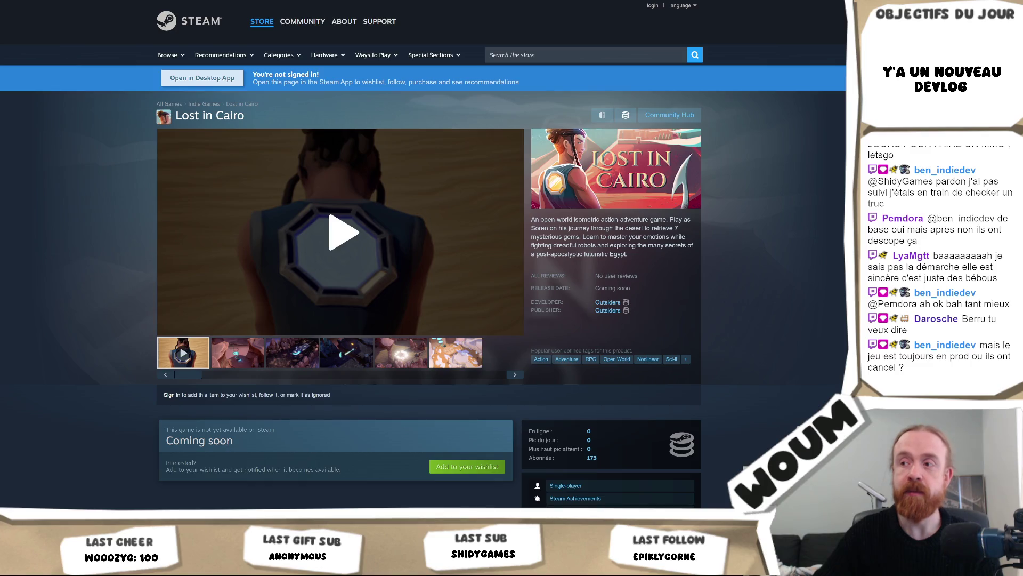
Step: Scroll the Lost in Cairo Steam page to About This Game, then return to TikTok
scroll(745, 170, down, 7)
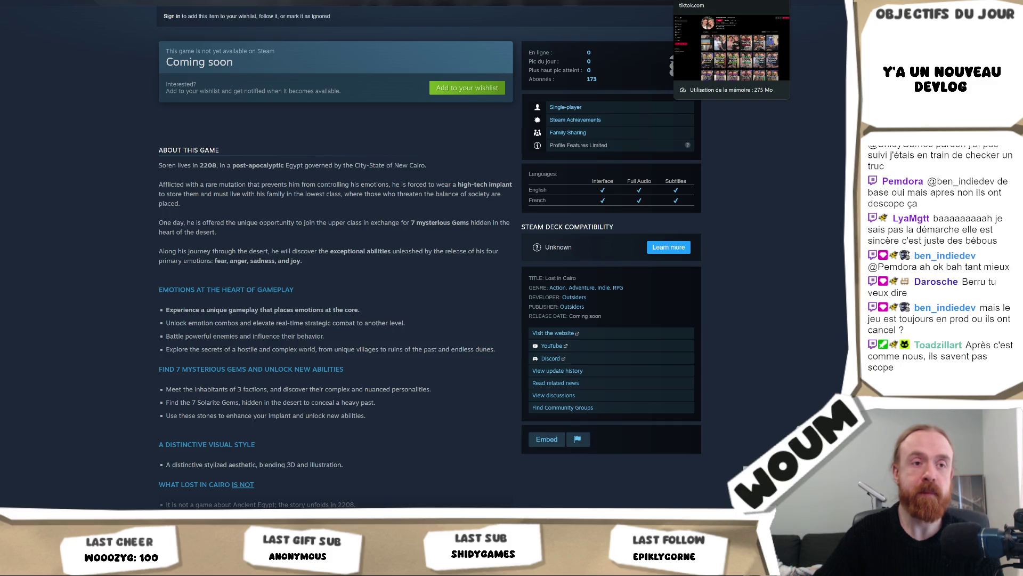
click(731, 1)
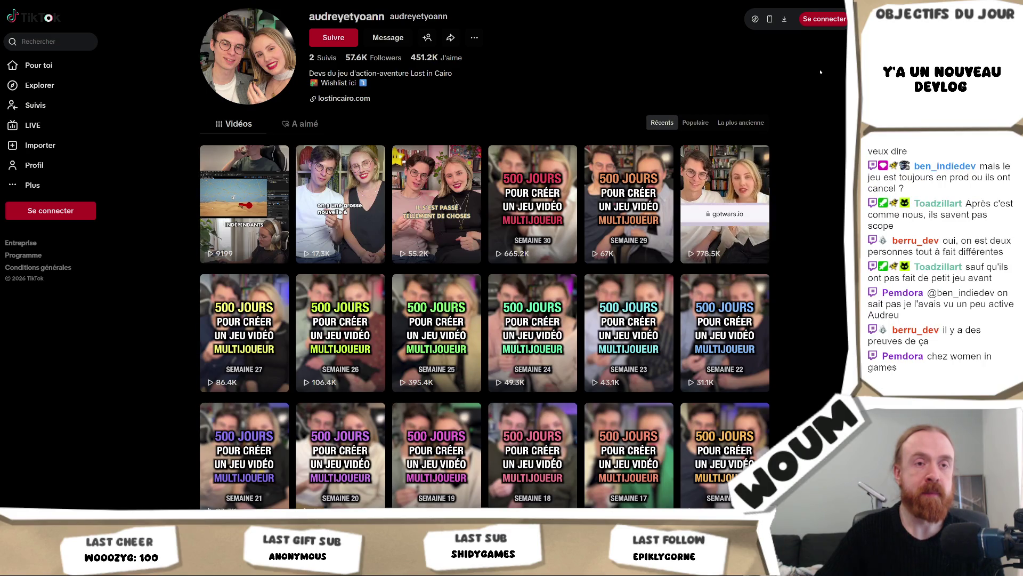
Step: Scroll the developers' TikTok devlog grid down to Semaine 1 and back up
scroll(820, 72, down, 4)
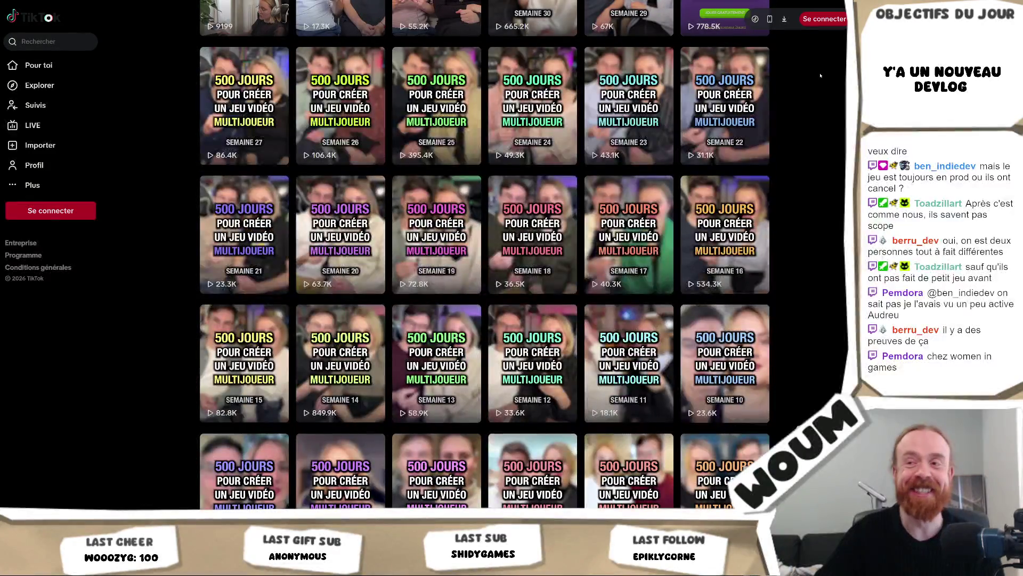
scroll(820, 75, down, 3)
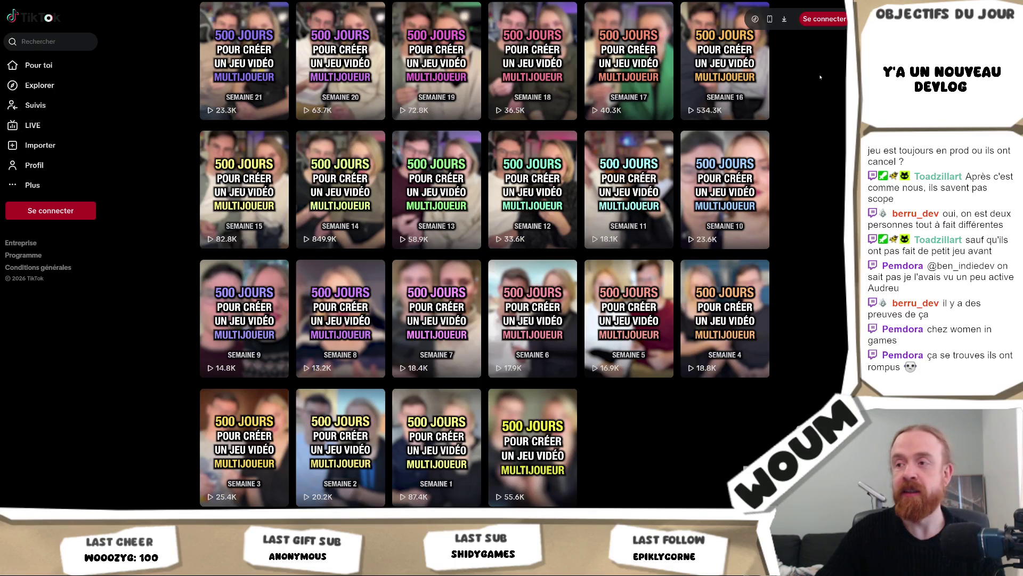
scroll(820, 77, up, 6)
scroll(820, 78, up, 2)
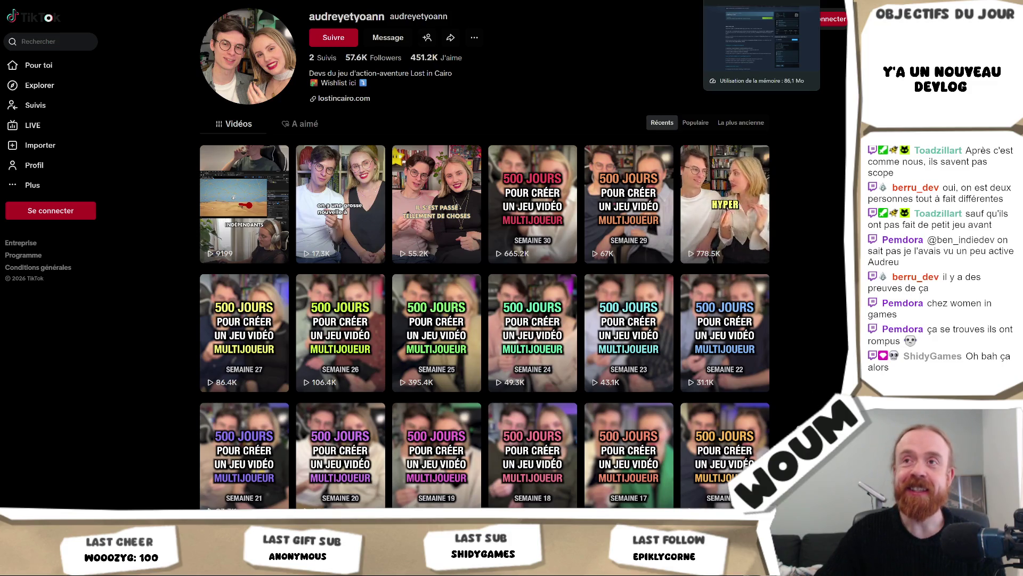
Step: Glance at the Lost in Cairo Steam page, return to TikTok, then switch to the grant-list PDF
click(762, 1)
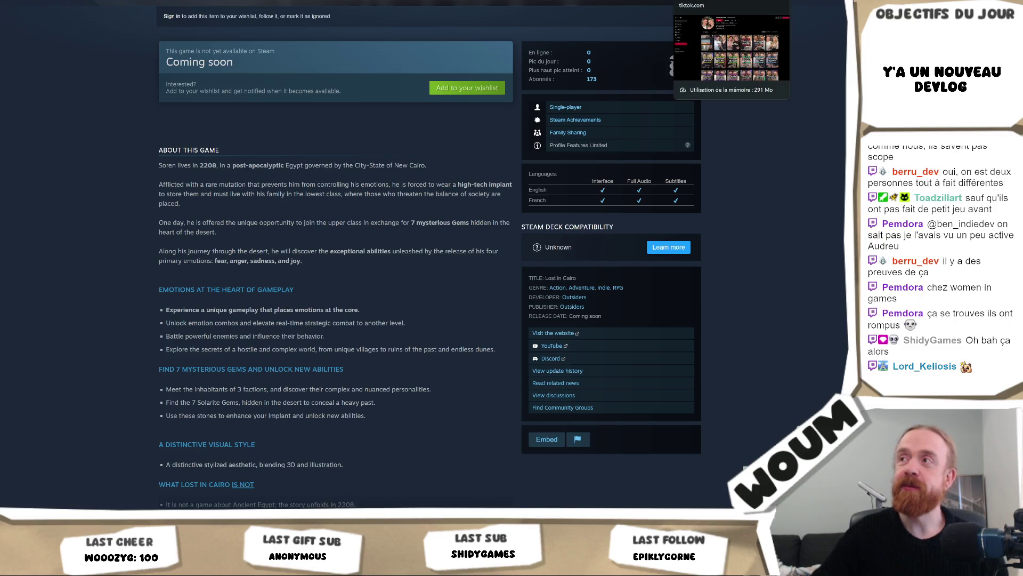
click(692, 0)
scroll(835, 92, down, 5)
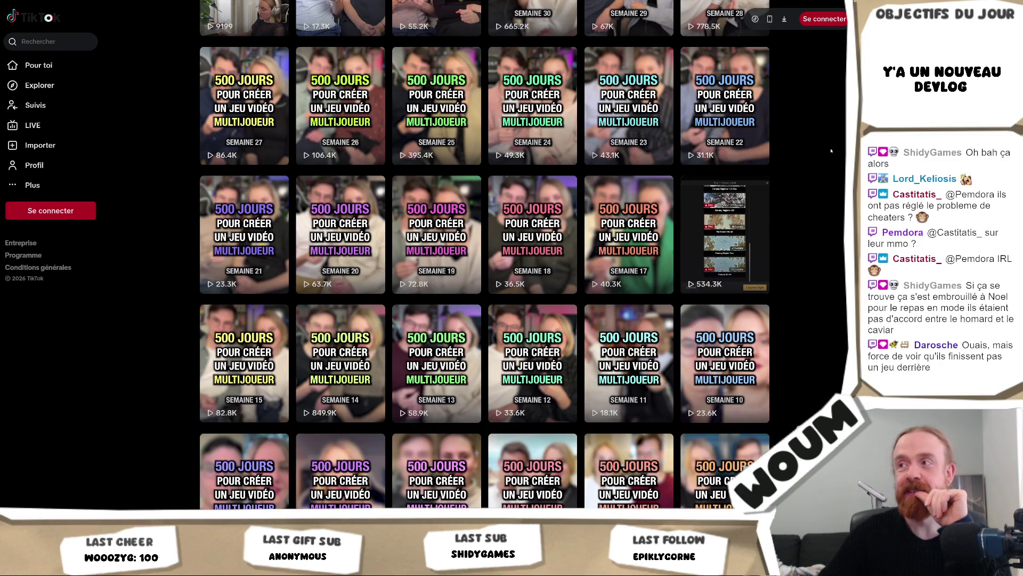
scroll(831, 151, down, 3)
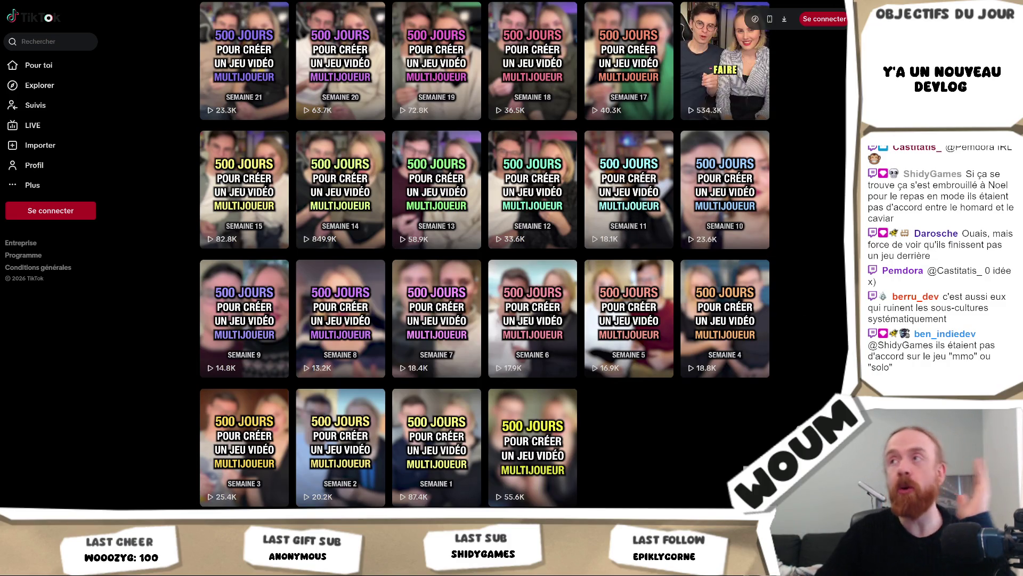
key(alt+Tab)
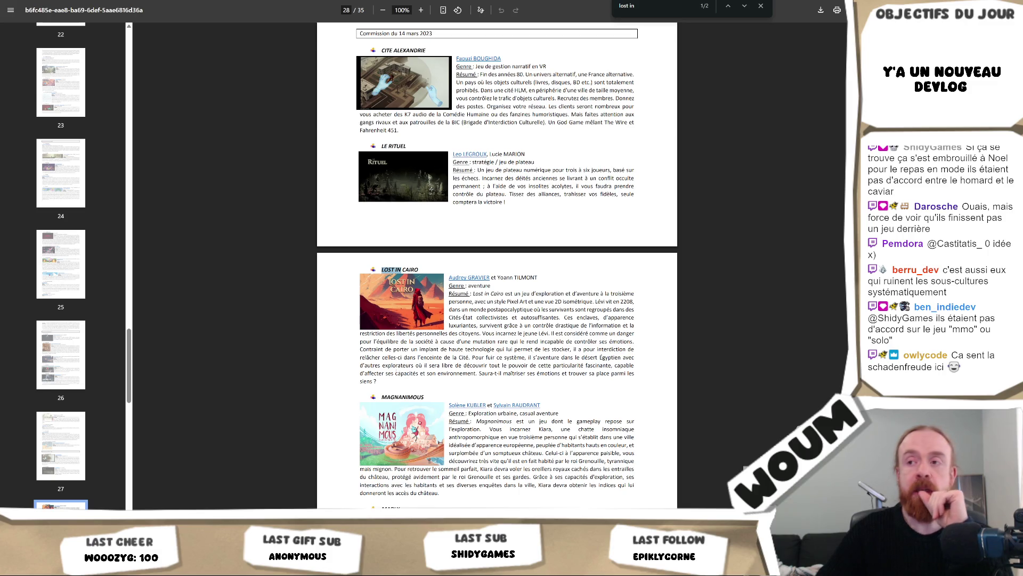
drag(394, 381, 467, 317)
click(471, 341)
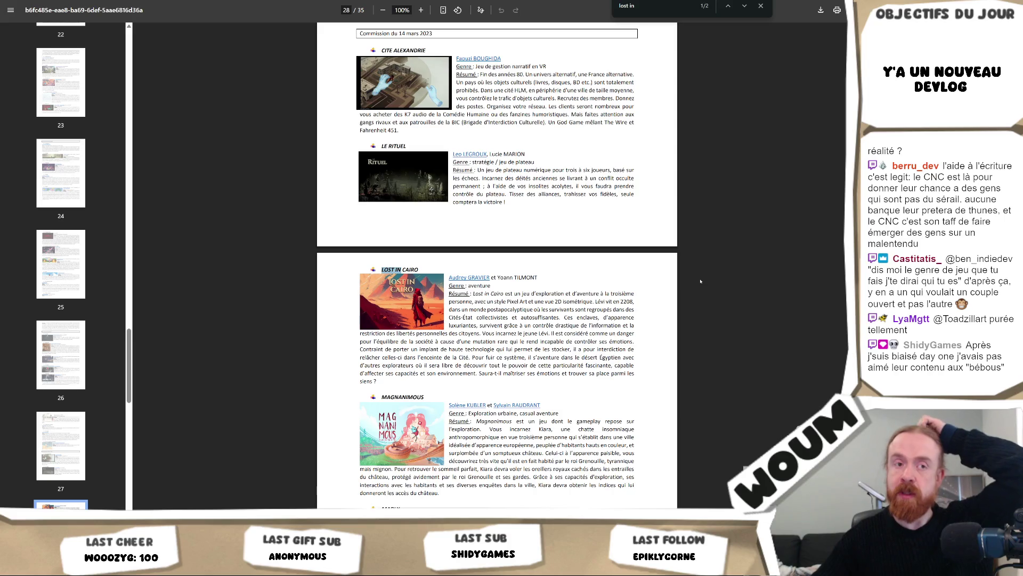
scroll(624, 327, down, 3)
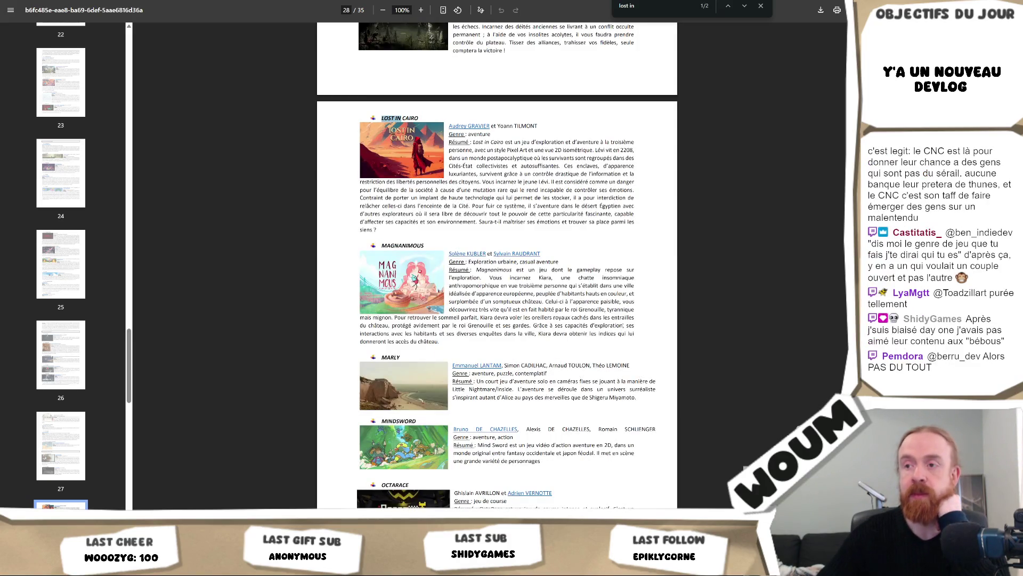
scroll(625, 328, down, 1)
scroll(624, 327, down, 8)
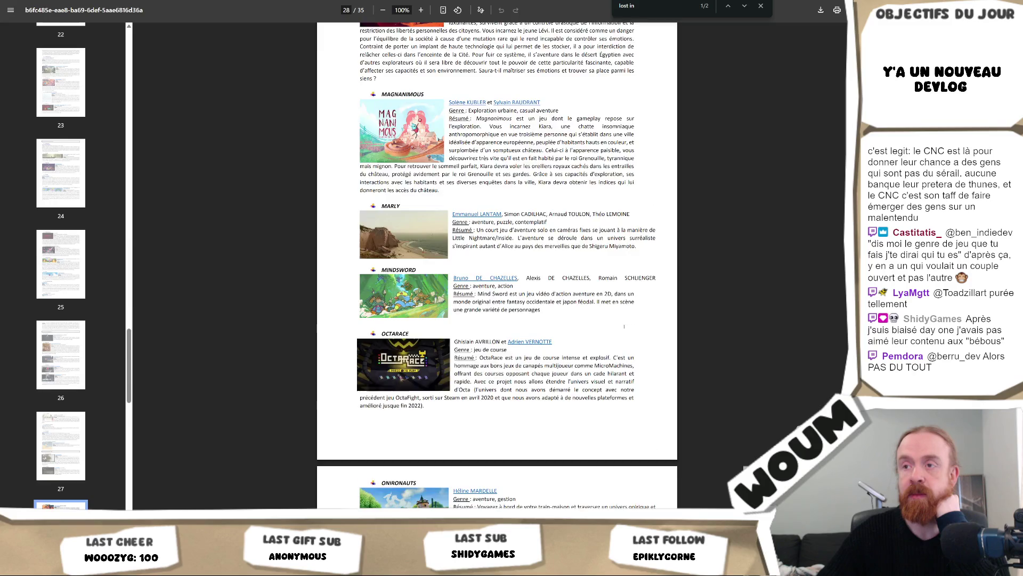
scroll(625, 327, down, 5)
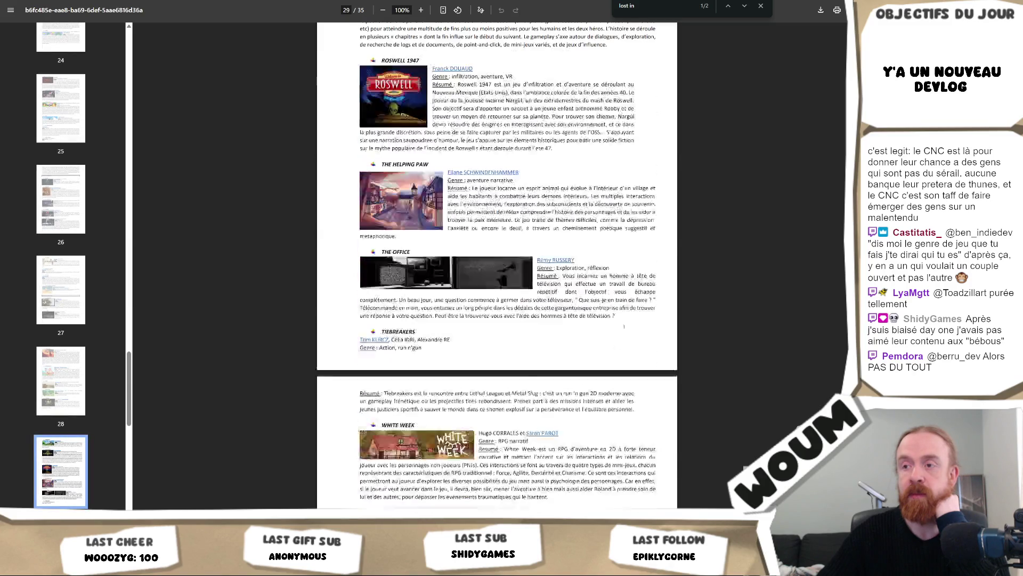
scroll(624, 327, down, 2)
scroll(625, 328, down, 4)
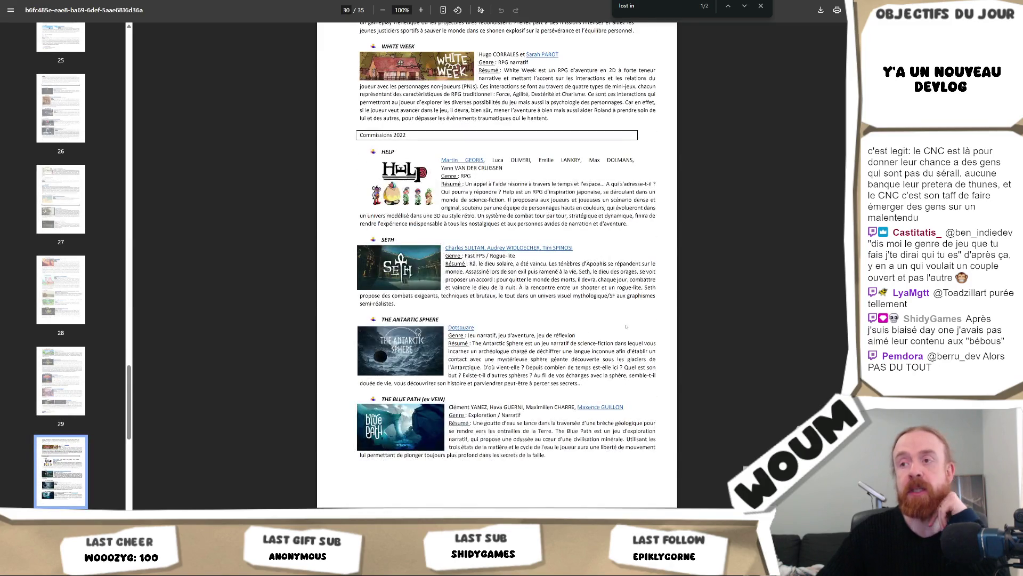
scroll(628, 328, up, 19)
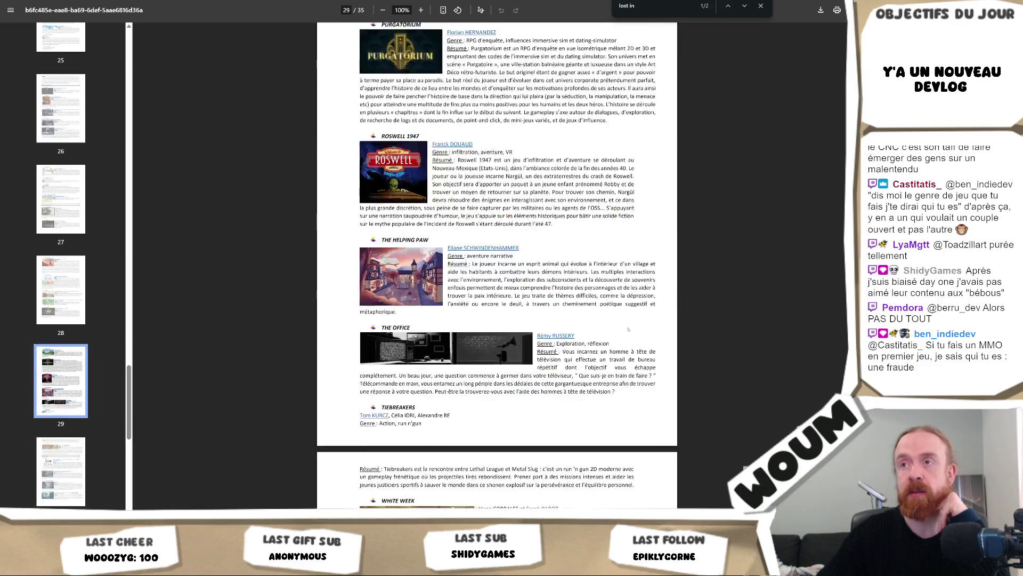
scroll(628, 329, up, 8)
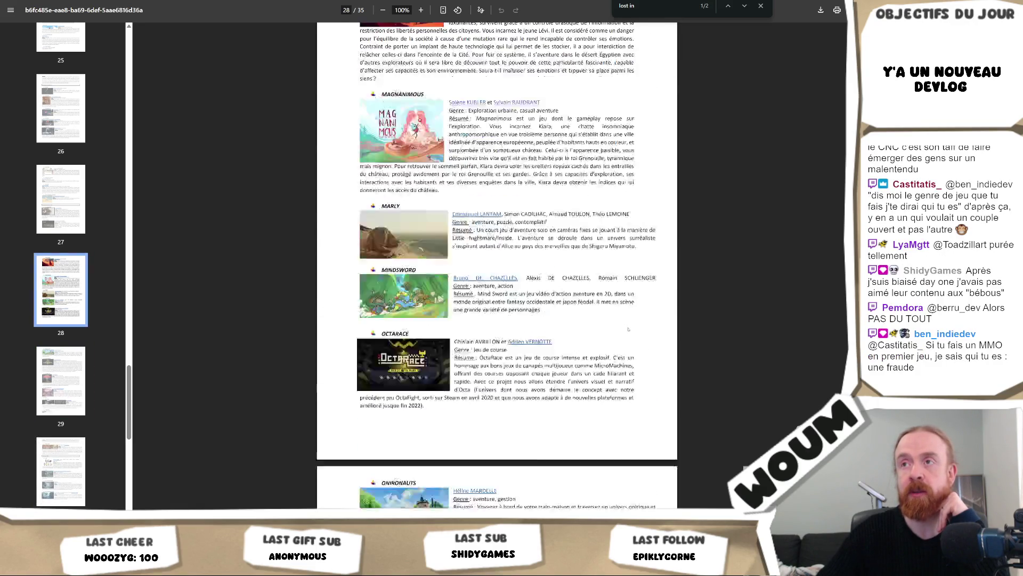
scroll(628, 329, up, 4)
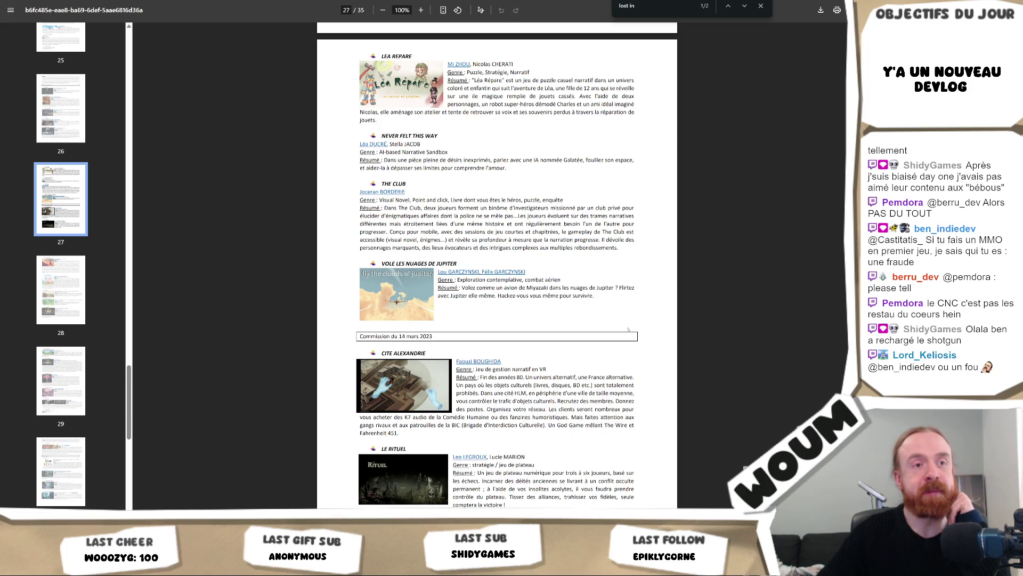
scroll(628, 329, up, 3)
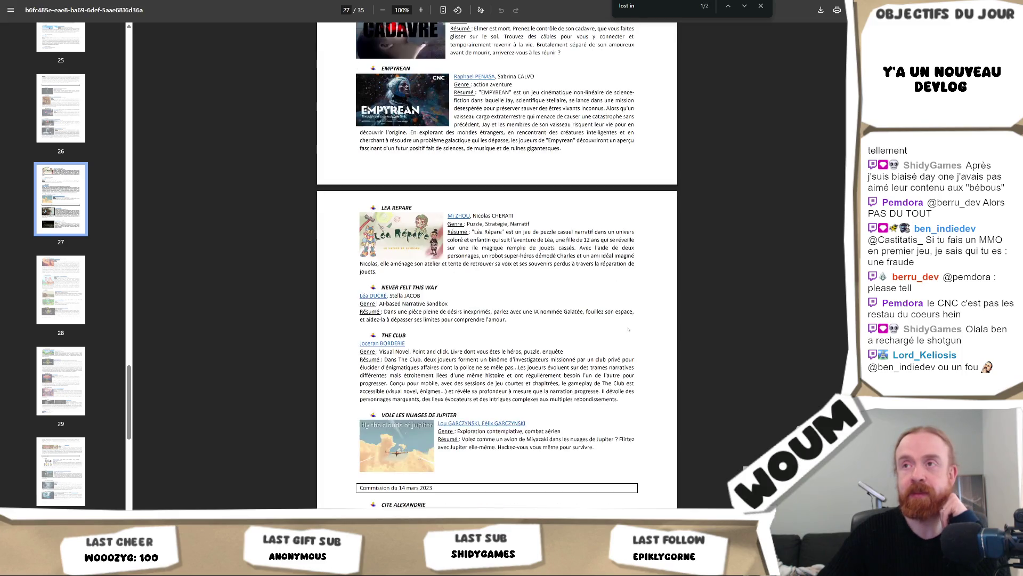
scroll(629, 329, up, 3)
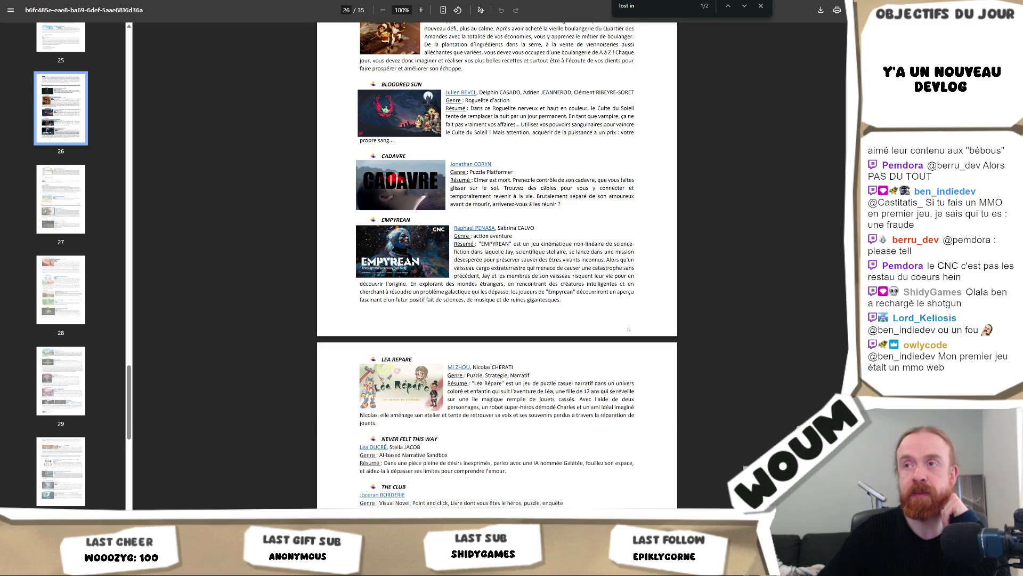
scroll(628, 329, up, 3)
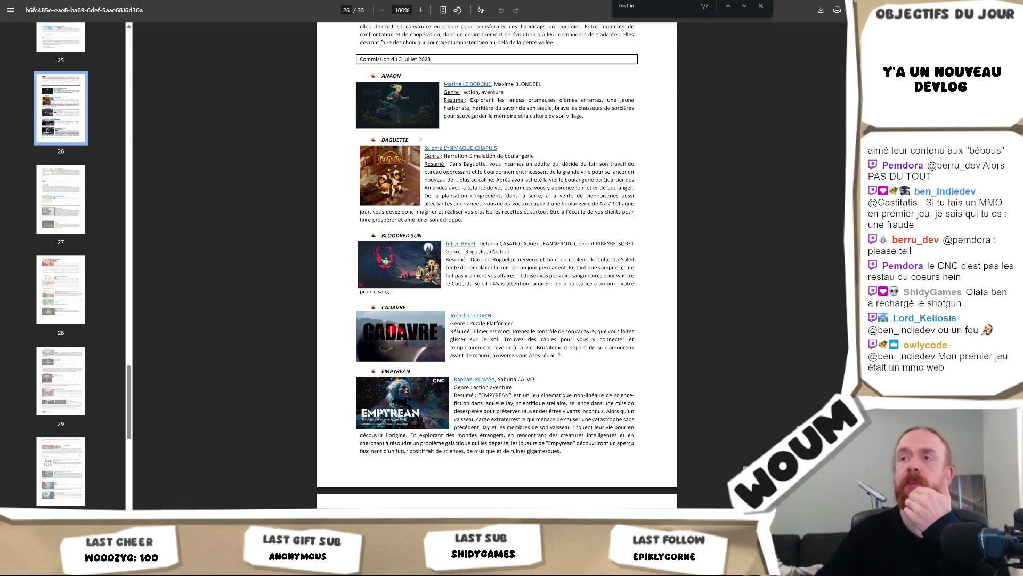
scroll(419, 139, up, 4)
scroll(549, 228, up, 1)
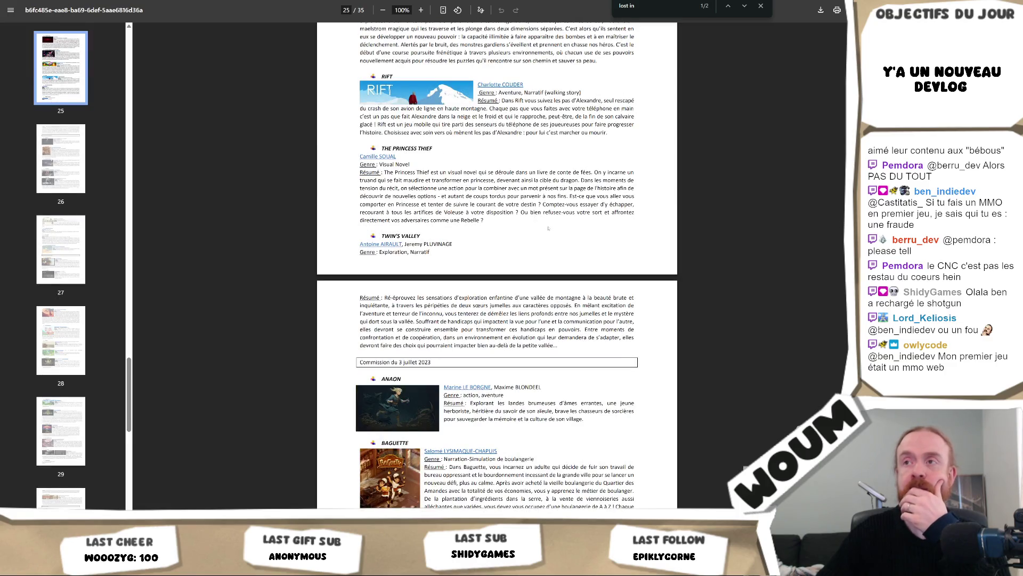
scroll(548, 228, up, 1)
scroll(557, 237, up, 1)
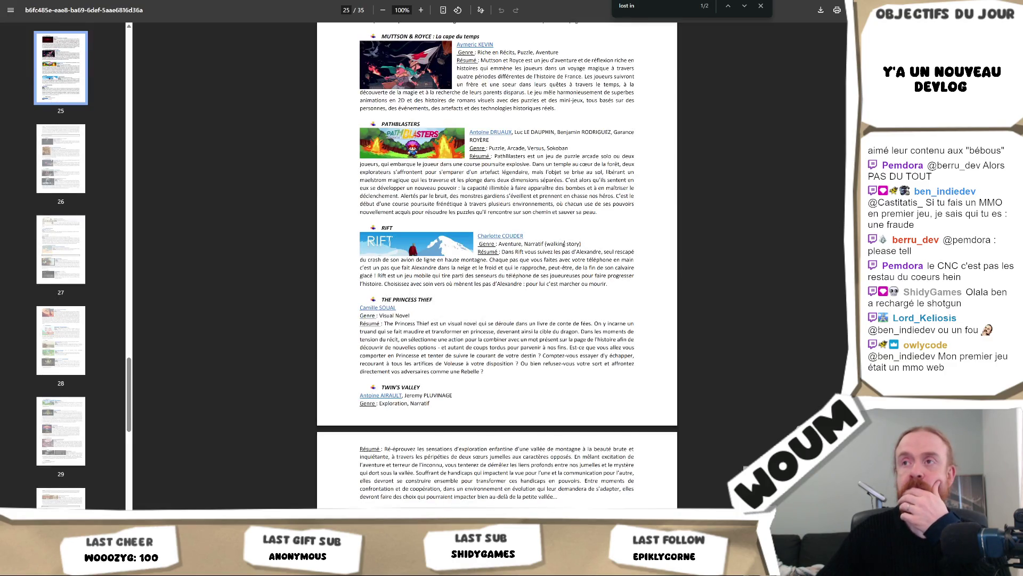
scroll(578, 251, up, 4)
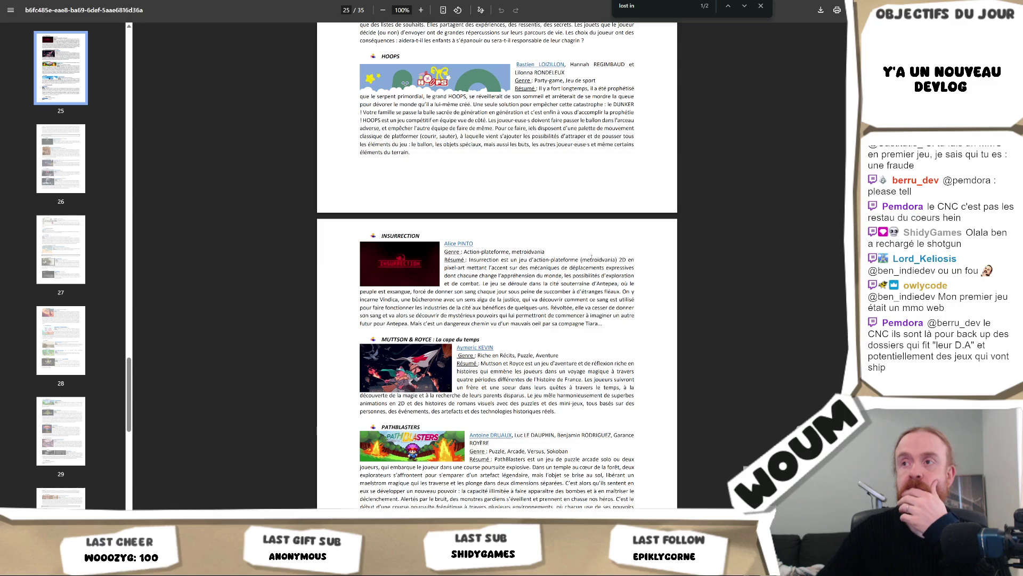
scroll(591, 257, up, 1)
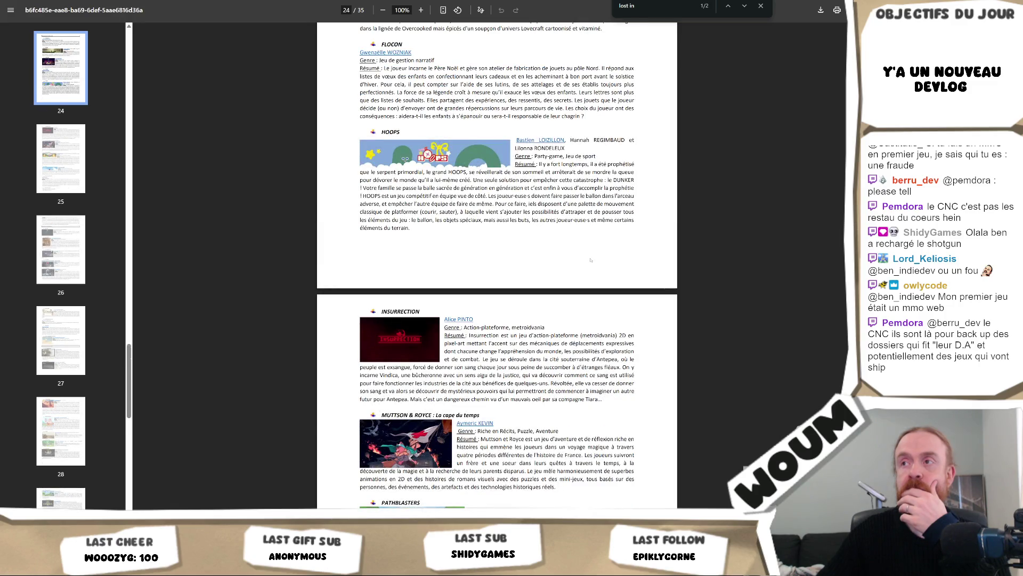
scroll(590, 261, up, 1)
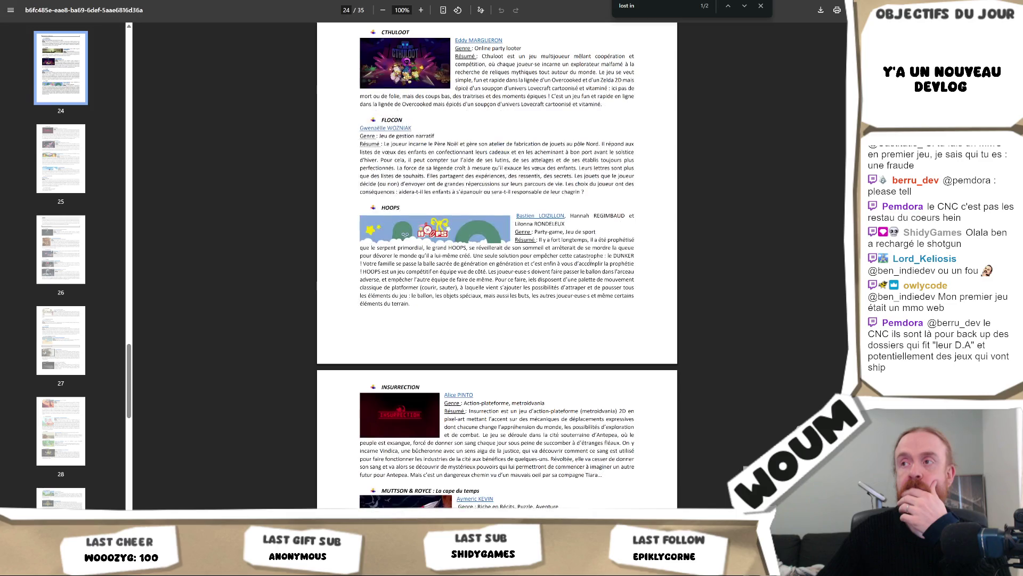
scroll(503, 219, up, 1)
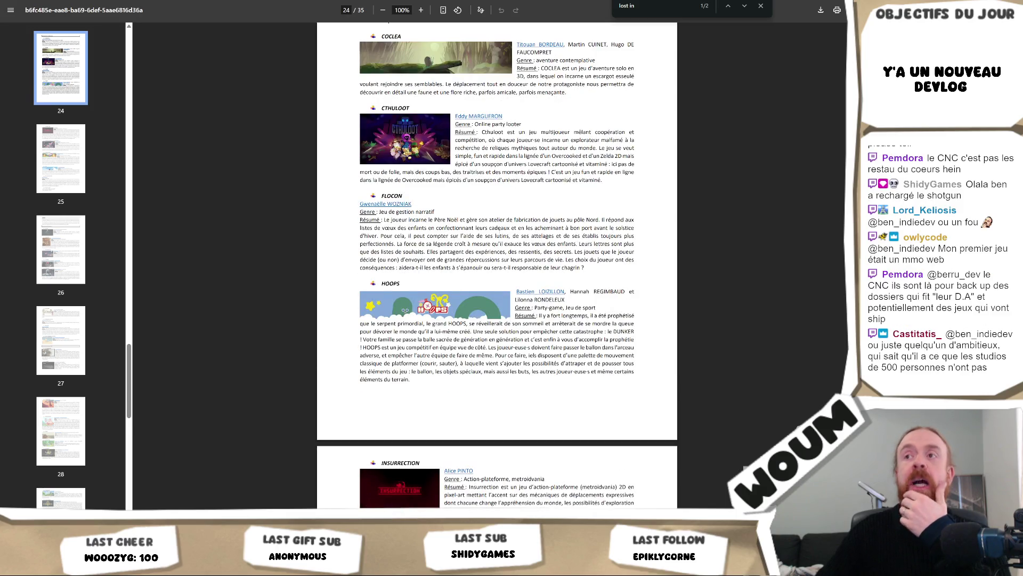
Step: Select the HOOPS title on page 24 of the grant list and scroll slightly down
double_click(399, 282)
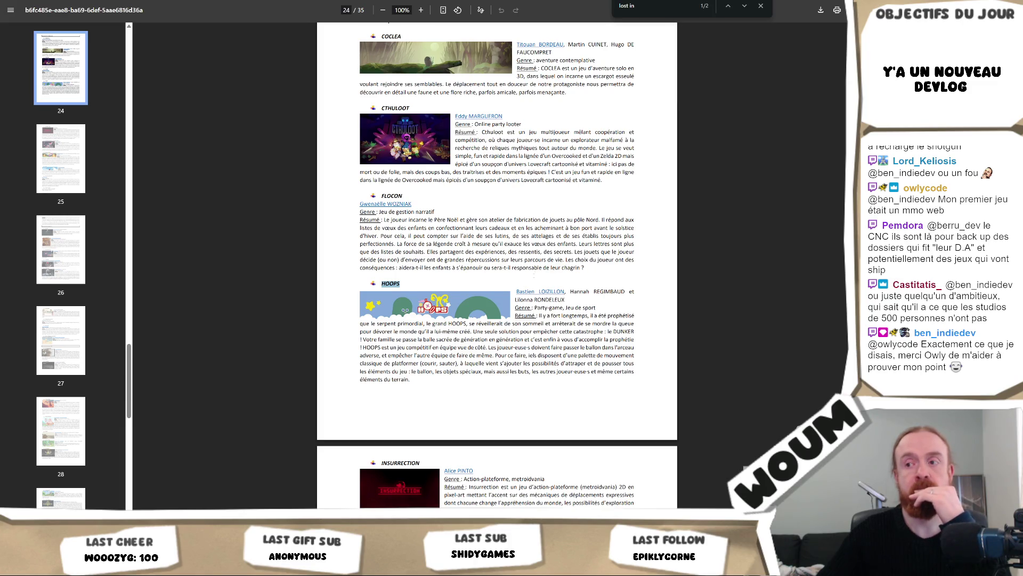
scroll(497, 267, down, 1)
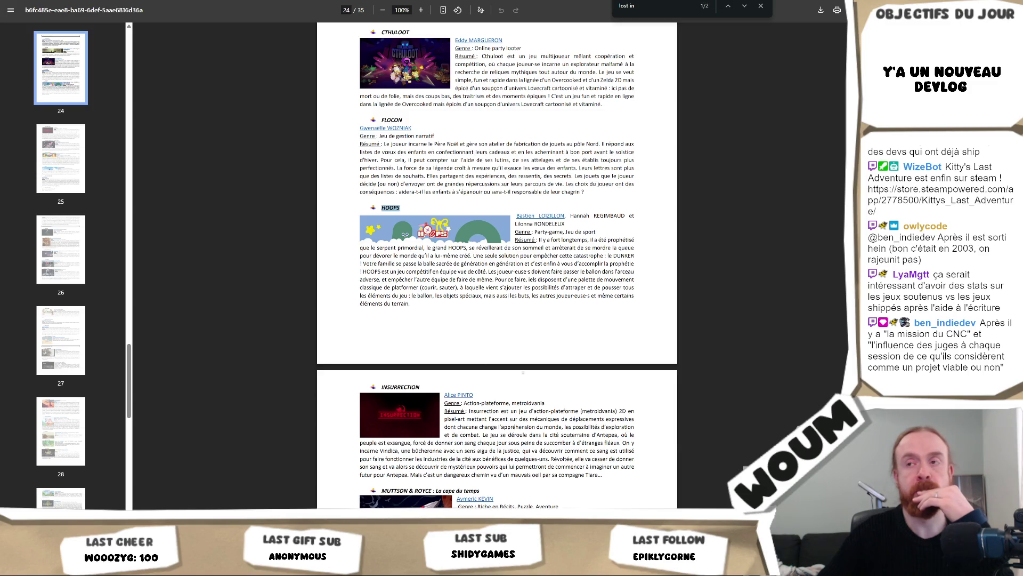
Step: Scroll the grant list up from page 24 to page 19's CLEMA, DARK STAIN, EQUILIBRIUM and LAVALOOP entries
scroll(477, 352, up, 8)
scroll(496, 267, up, 3)
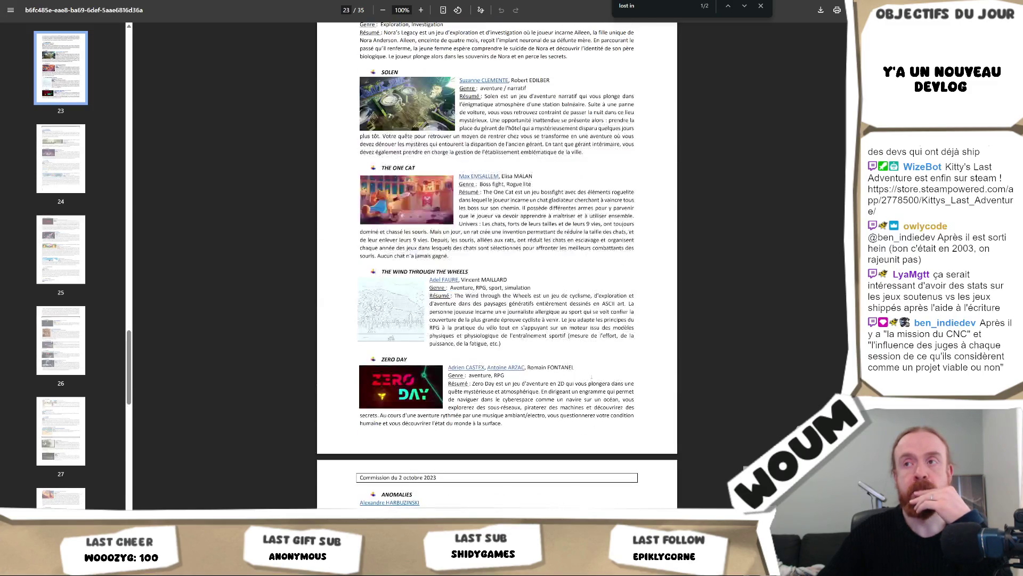
scroll(497, 266, up, 2)
scroll(592, 377, up, 7)
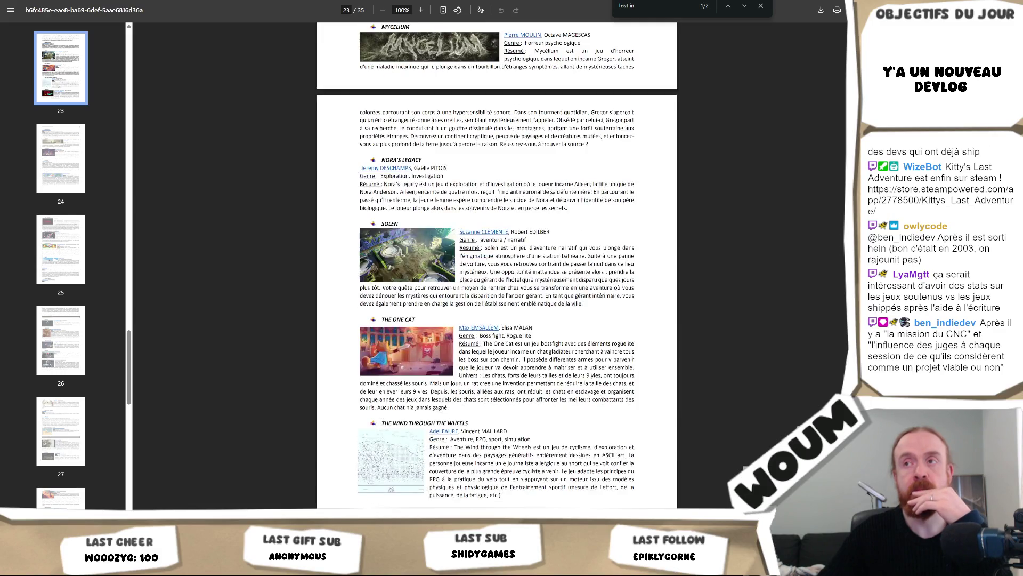
scroll(592, 377, up, 5)
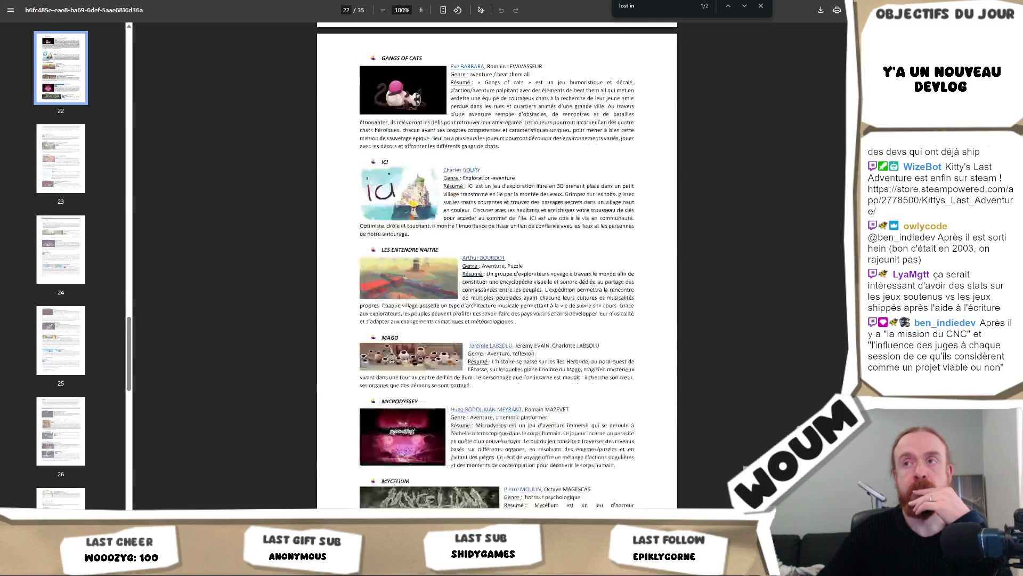
scroll(592, 377, up, 1)
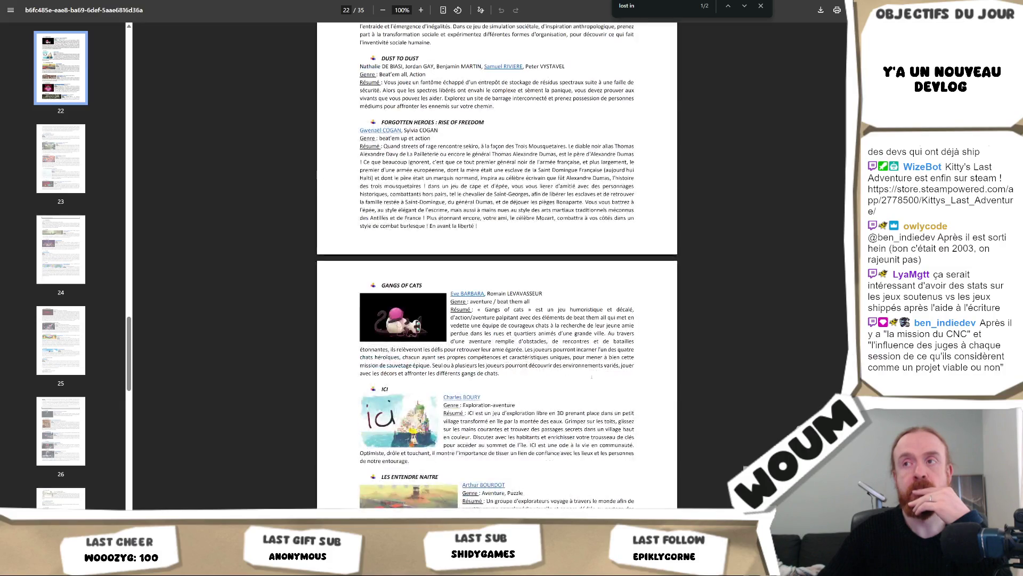
scroll(592, 376, up, 3)
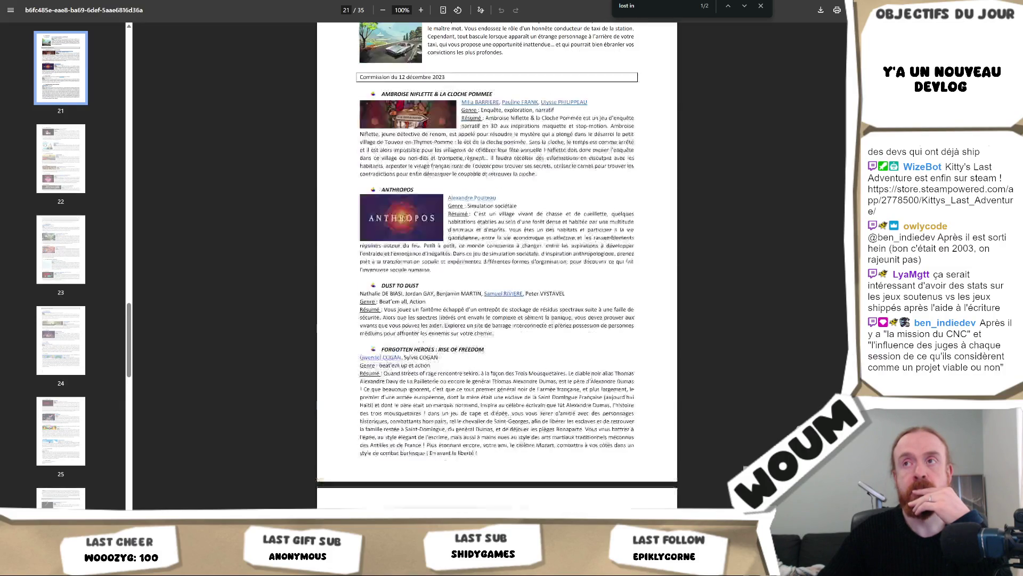
scroll(592, 377, up, 2)
scroll(592, 377, up, 2)
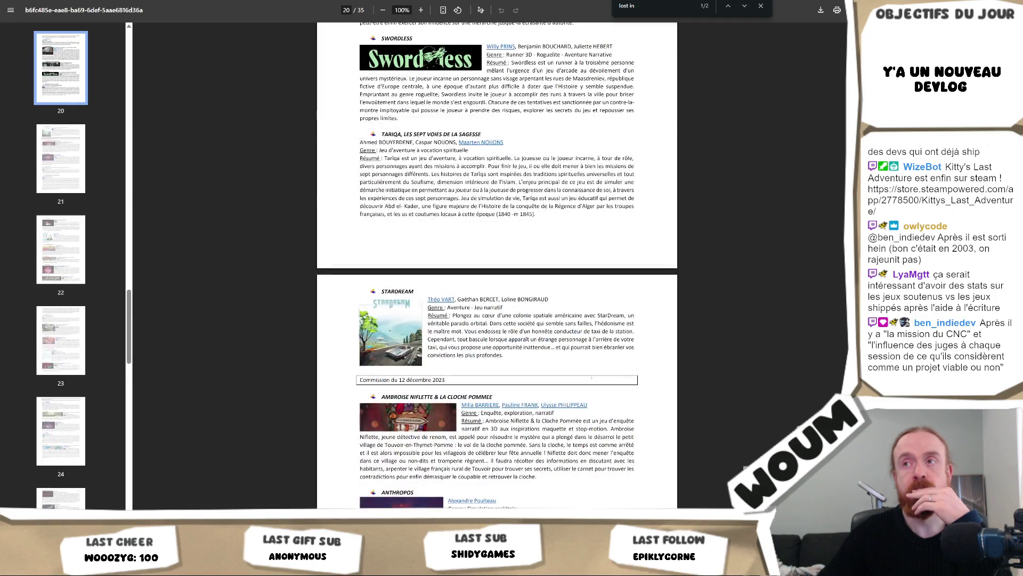
scroll(592, 377, up, 1)
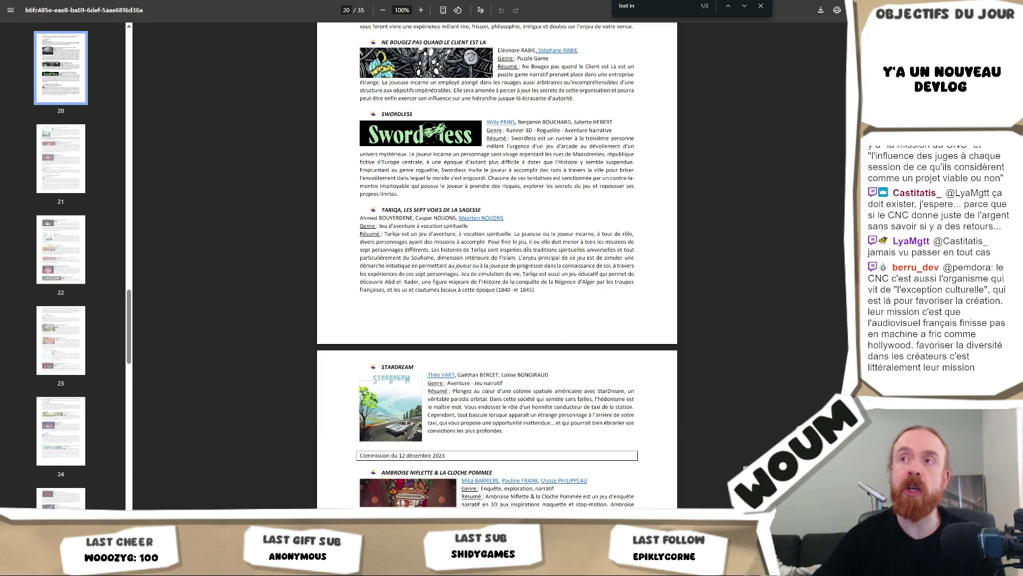
scroll(497, 266, up, 4)
scroll(536, 305, up, 5)
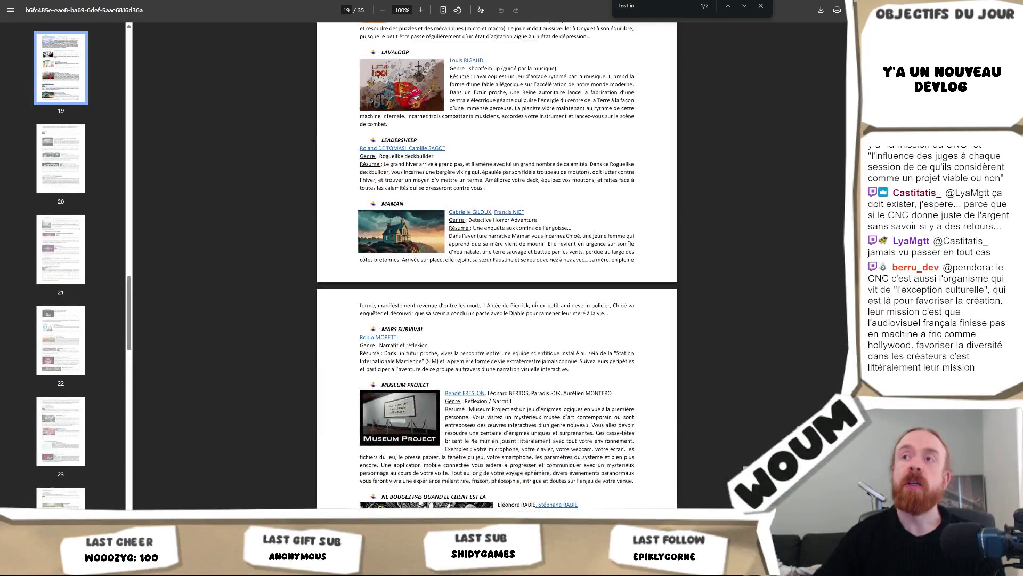
scroll(536, 302, up, 1)
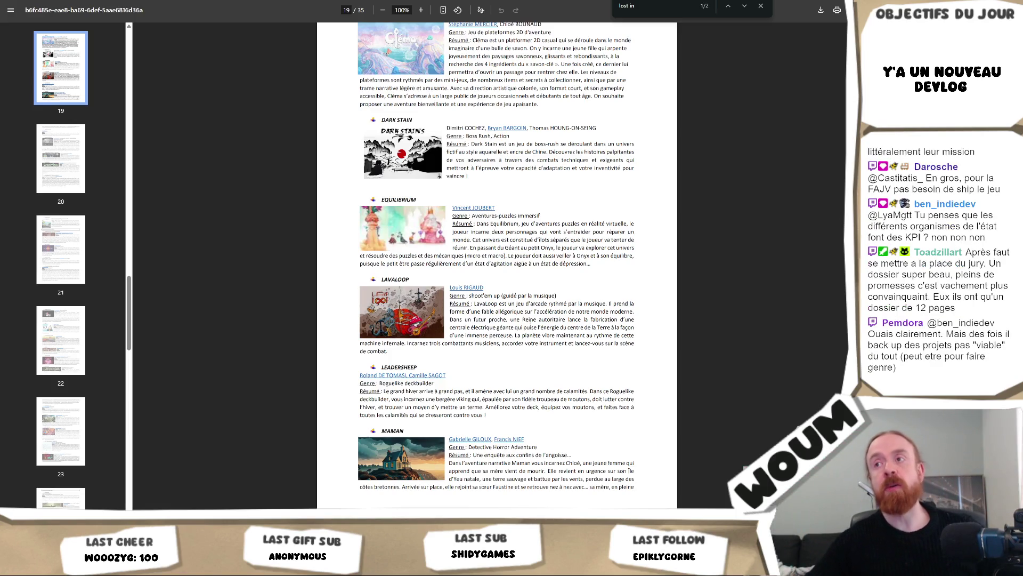
scroll(552, 336, up, 3)
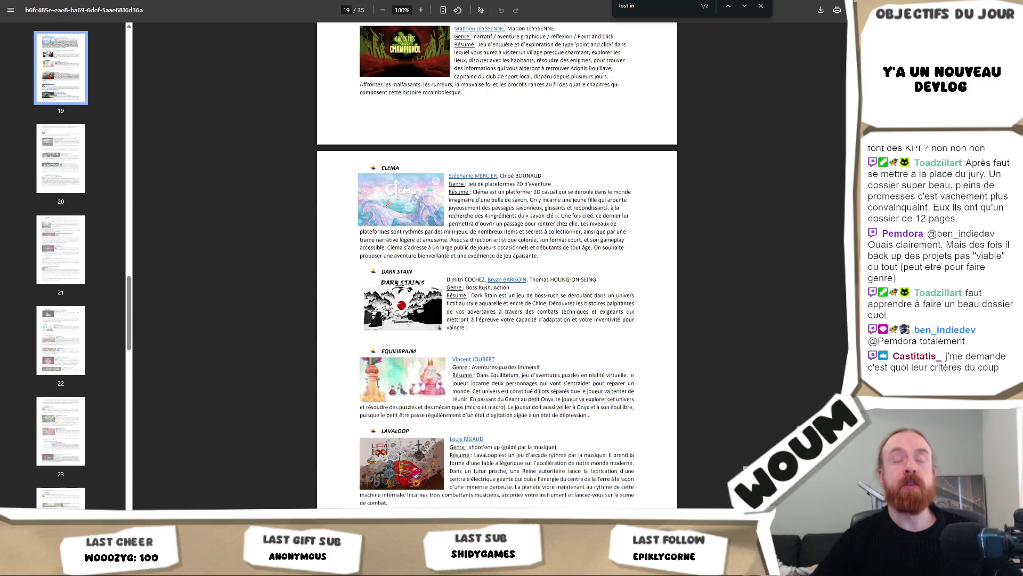
scroll(552, 326, up, 5)
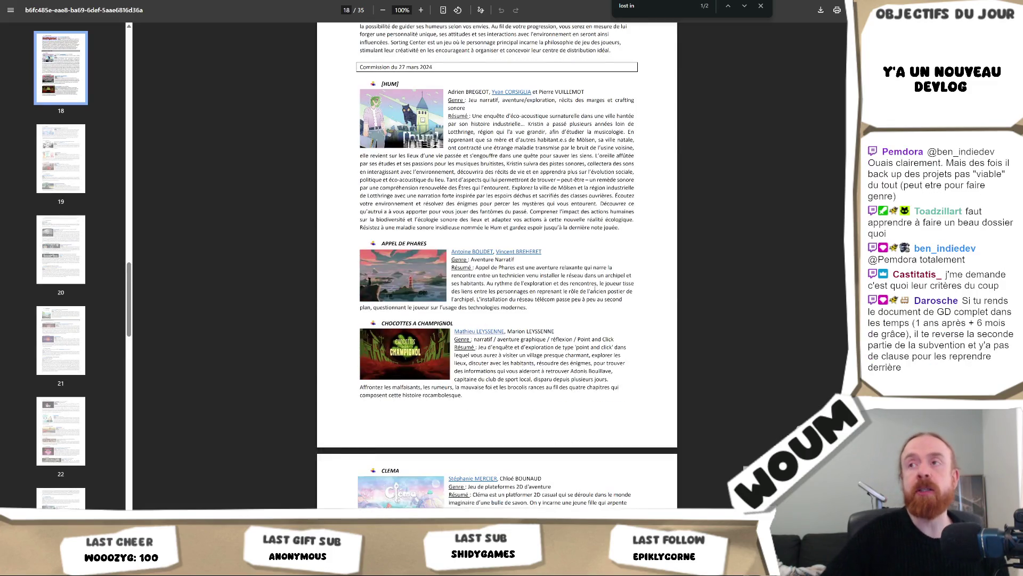
Step: Scroll up to page 9 (PLUG'N PLANT, PROSERPINE), then bring the Unity editor's Day 1 map forward
scroll(496, 266, up, 3)
scroll(566, 307, up, 10)
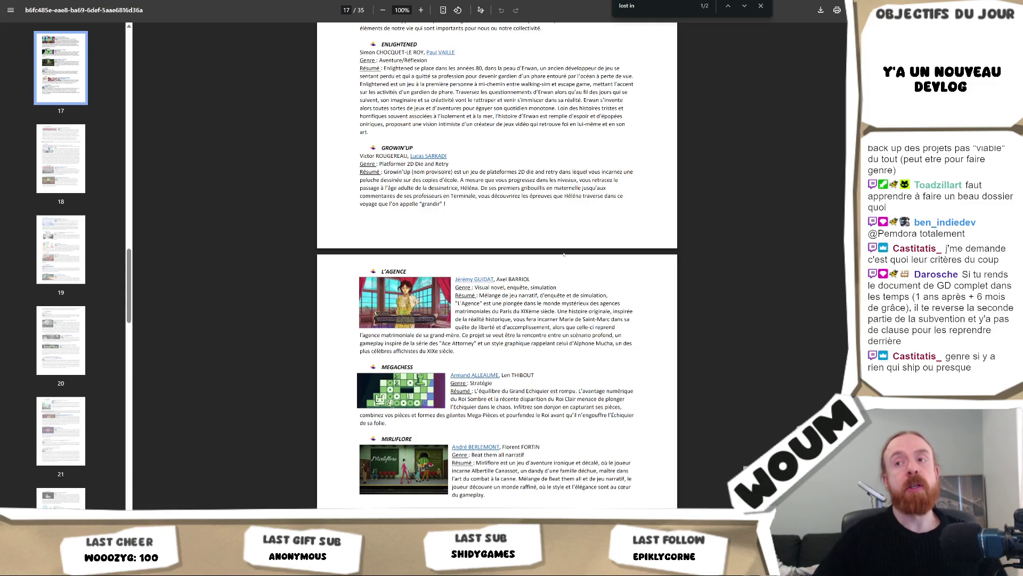
scroll(564, 232, up, 5)
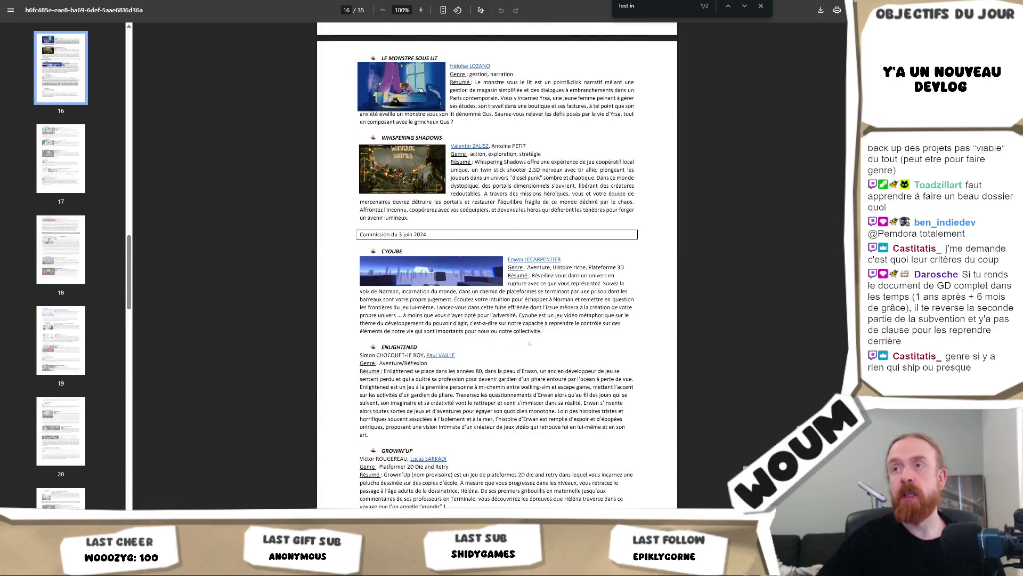
scroll(529, 343, up, 1)
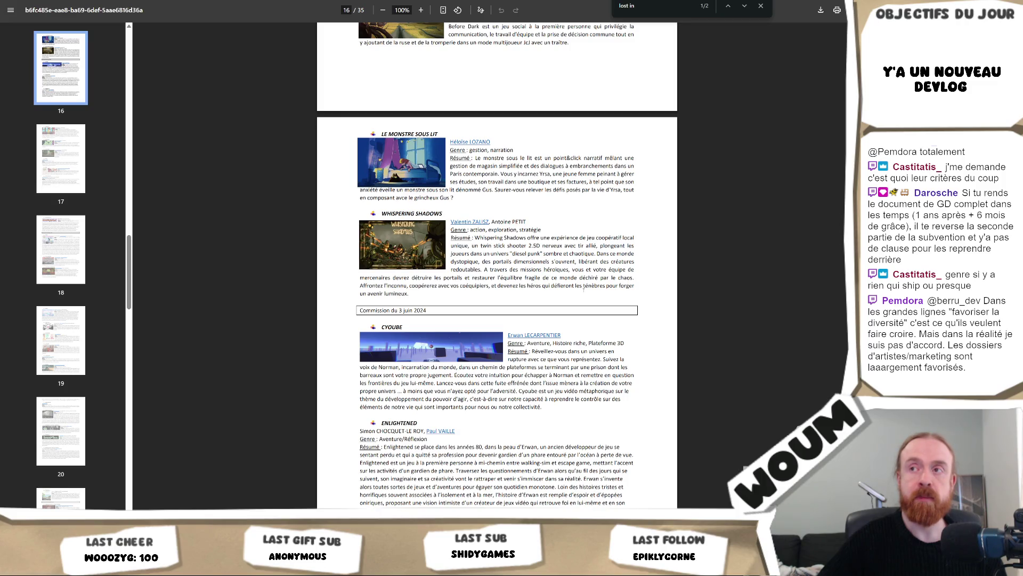
scroll(583, 289, up, 8)
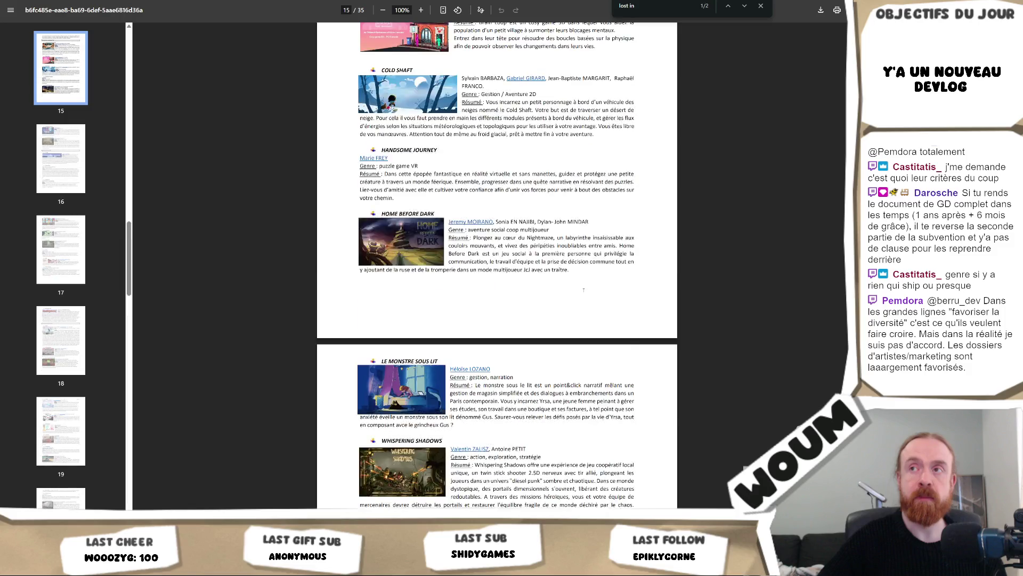
scroll(584, 289, up, 6)
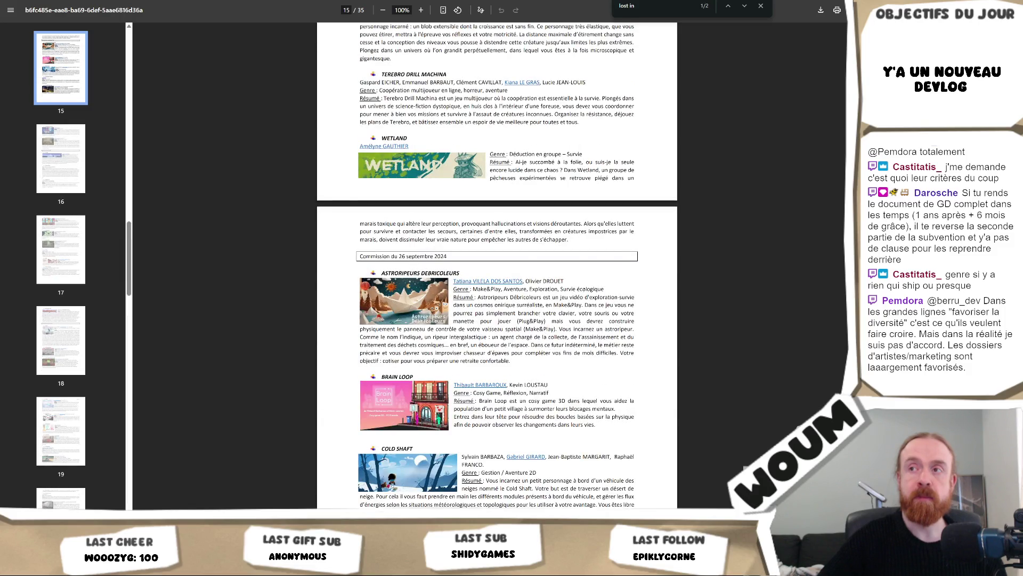
scroll(584, 289, up, 3)
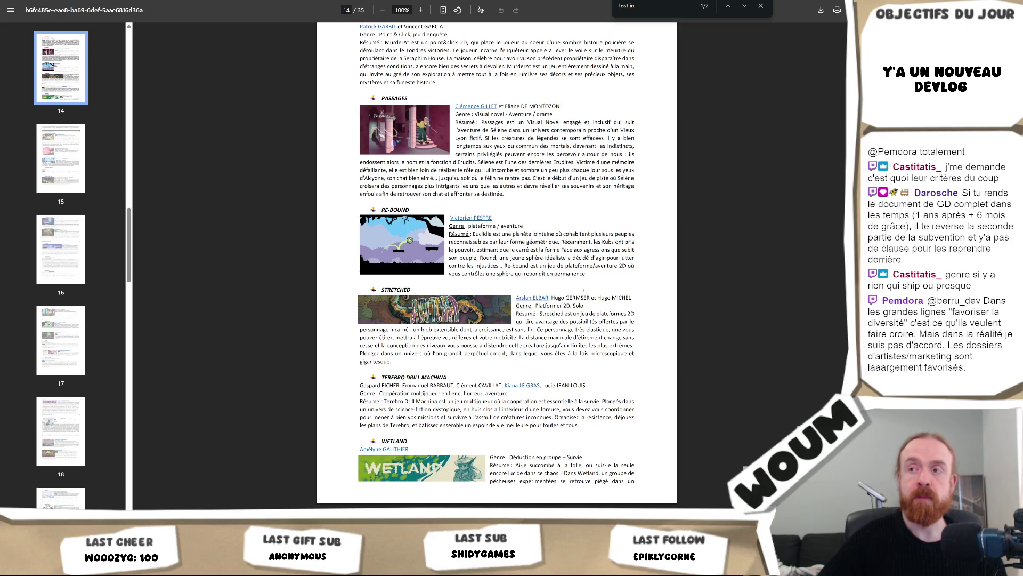
scroll(584, 290, up, 4)
scroll(583, 289, up, 4)
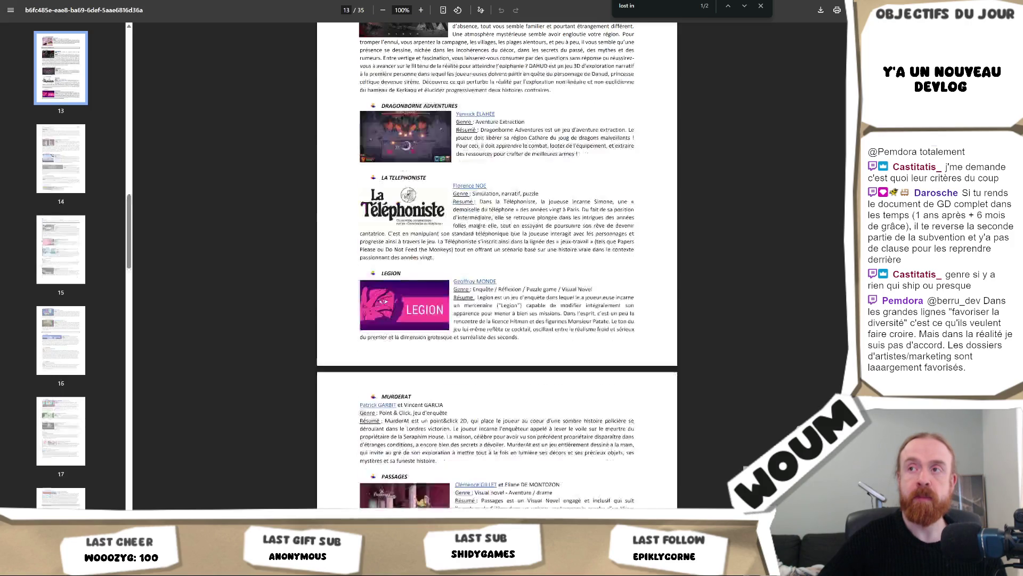
scroll(583, 289, up, 2)
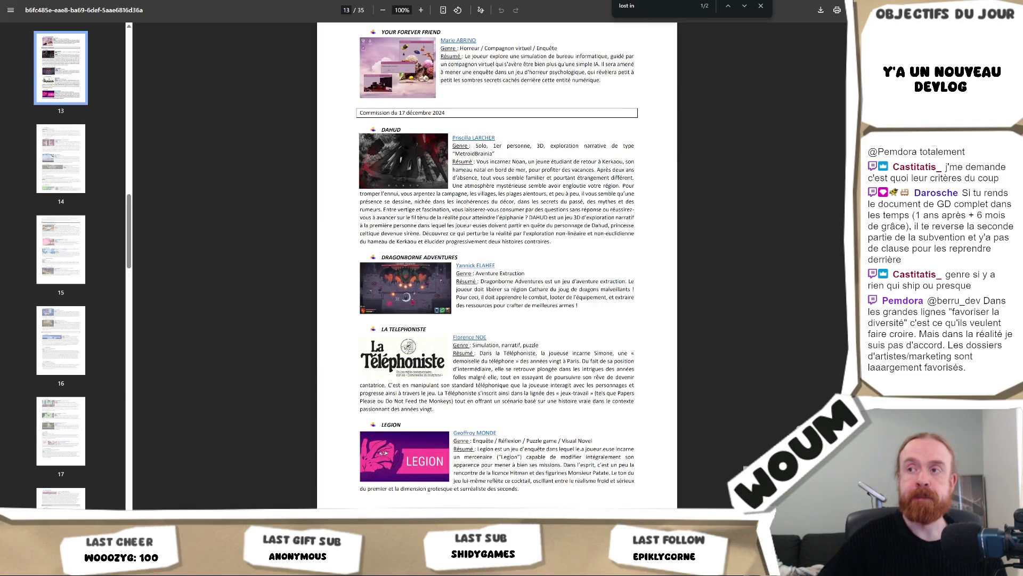
scroll(584, 289, up, 1)
scroll(583, 290, up, 3)
scroll(583, 289, up, 2)
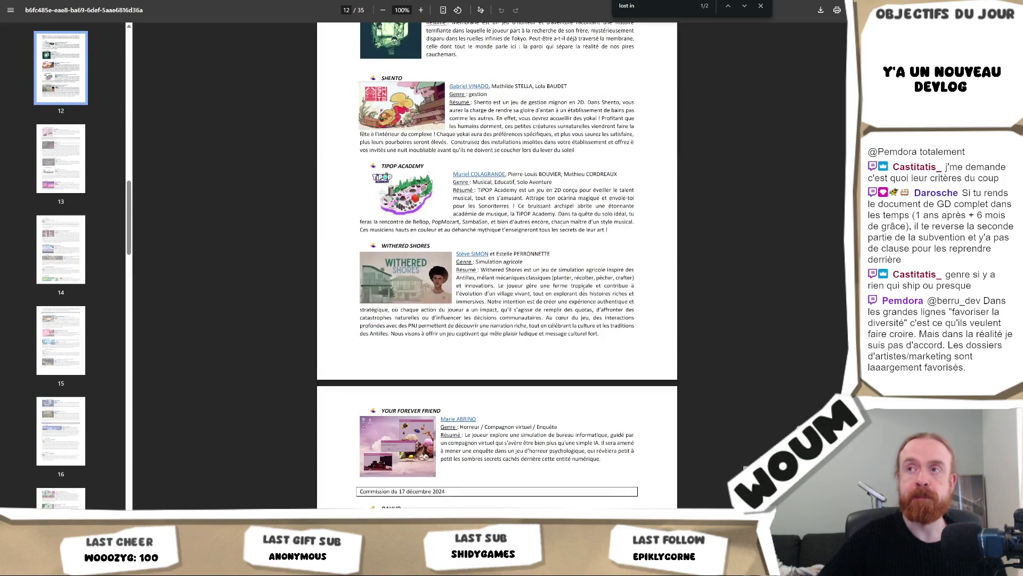
scroll(584, 289, up, 1)
scroll(584, 289, up, 2)
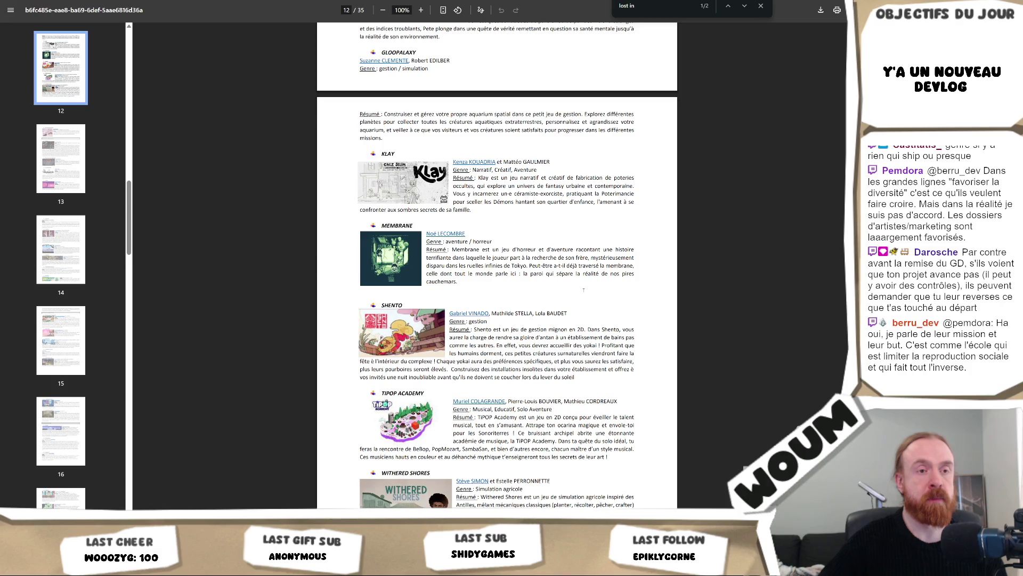
scroll(583, 290, up, 8)
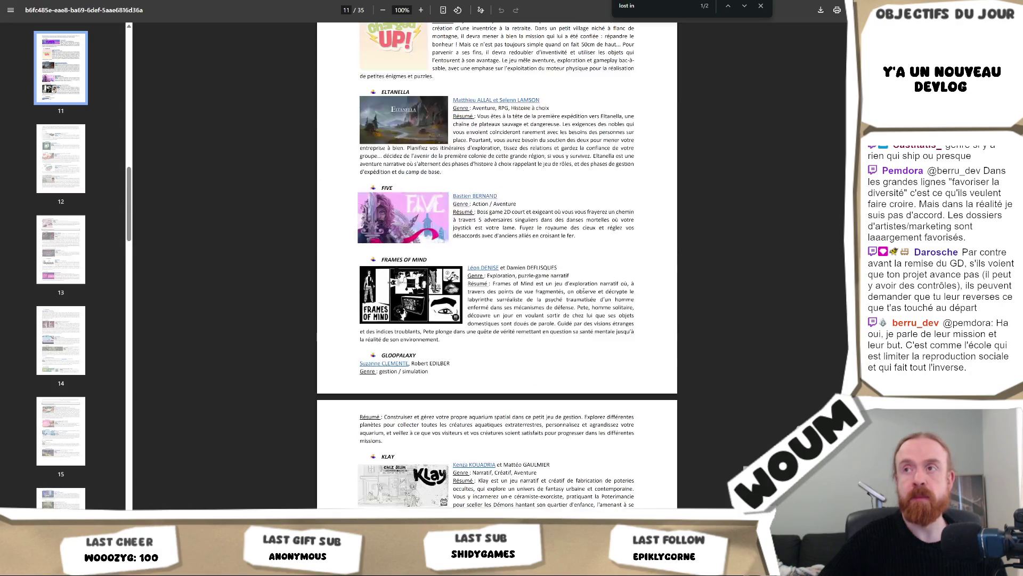
scroll(496, 266, up, 7)
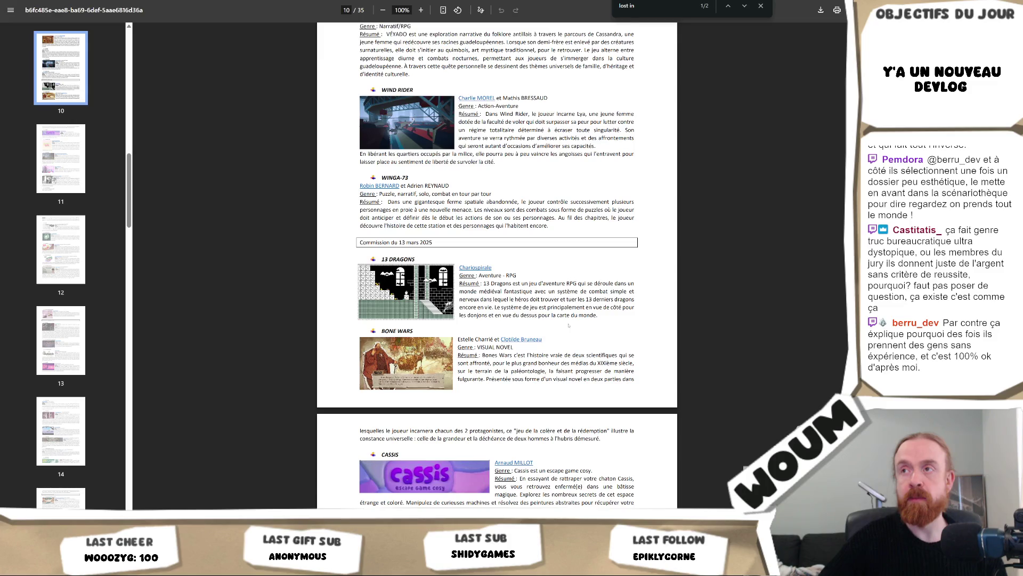
scroll(568, 325, up, 3)
scroll(568, 325, up, 6)
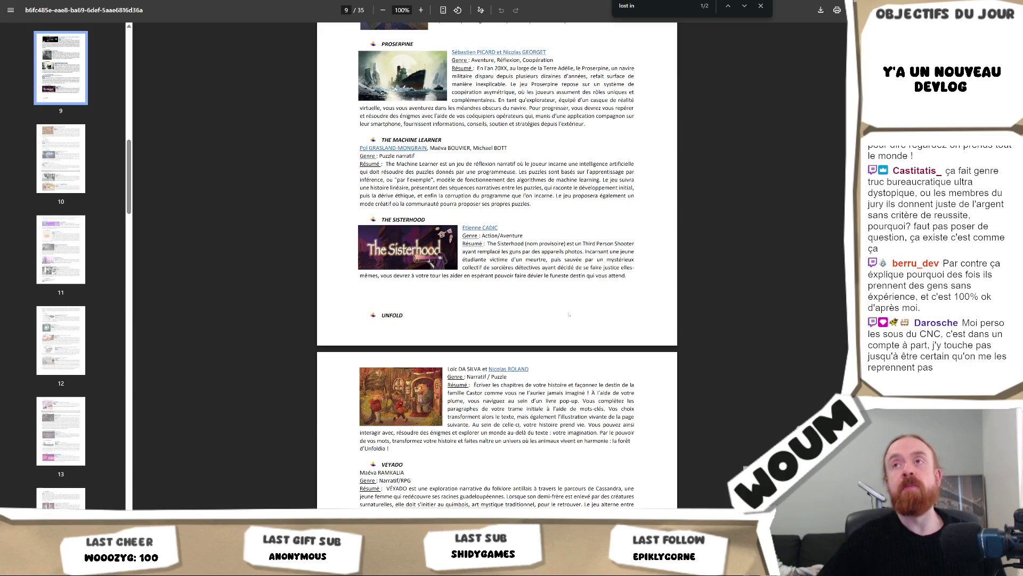
scroll(569, 314, up, 1)
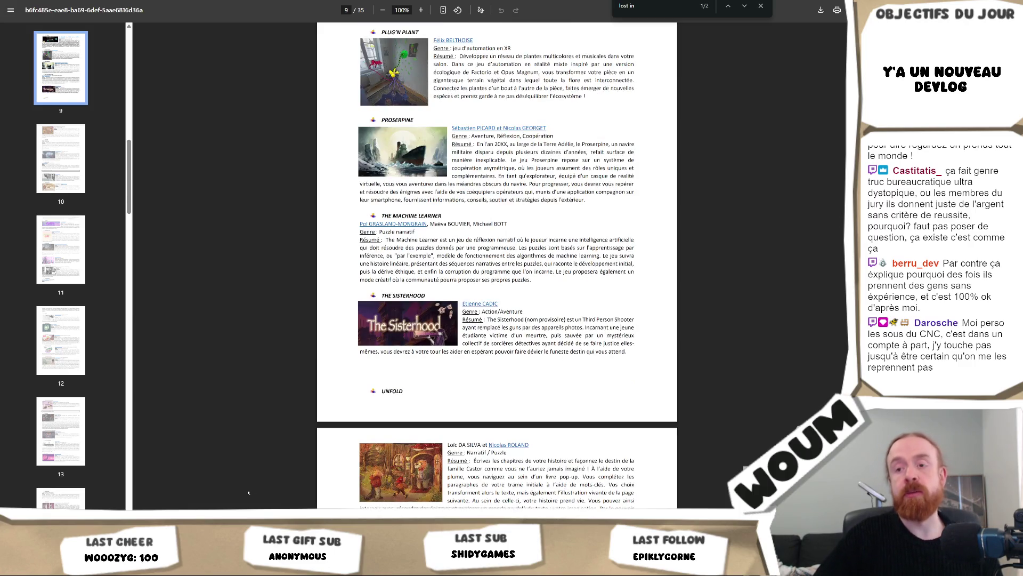
key(alt+Tab)
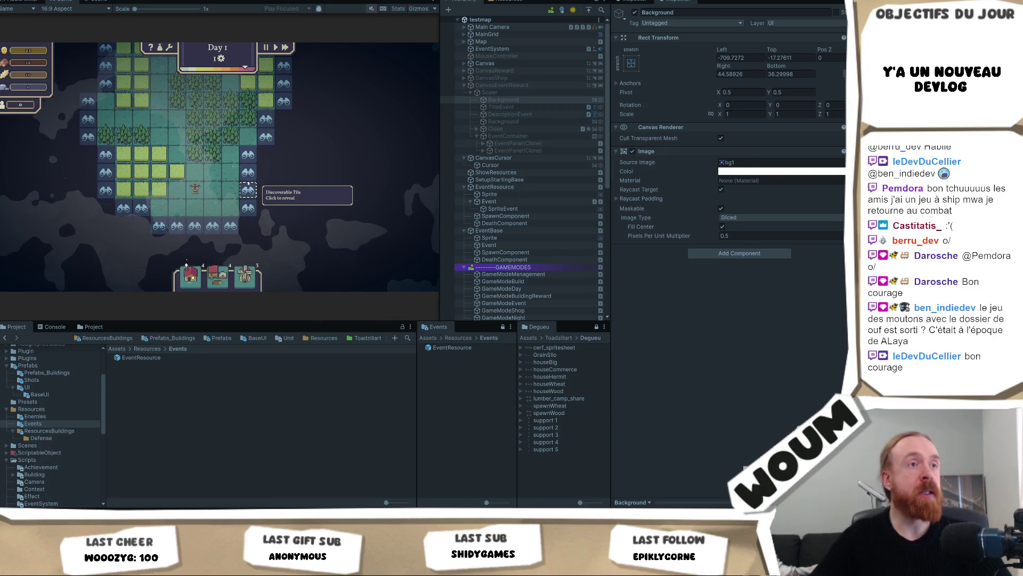
key(alt+Tab)
Step: Browse the grant list to page 16 with Enlightened, Growin'Up, L'Agence and Megachess
scroll(530, 195, down, 4)
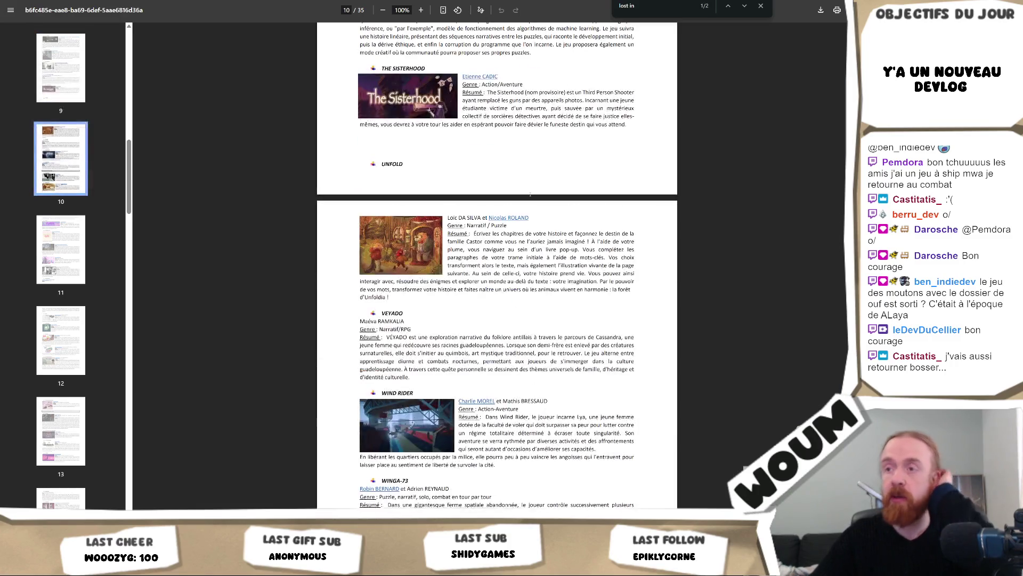
scroll(531, 195, up, 12)
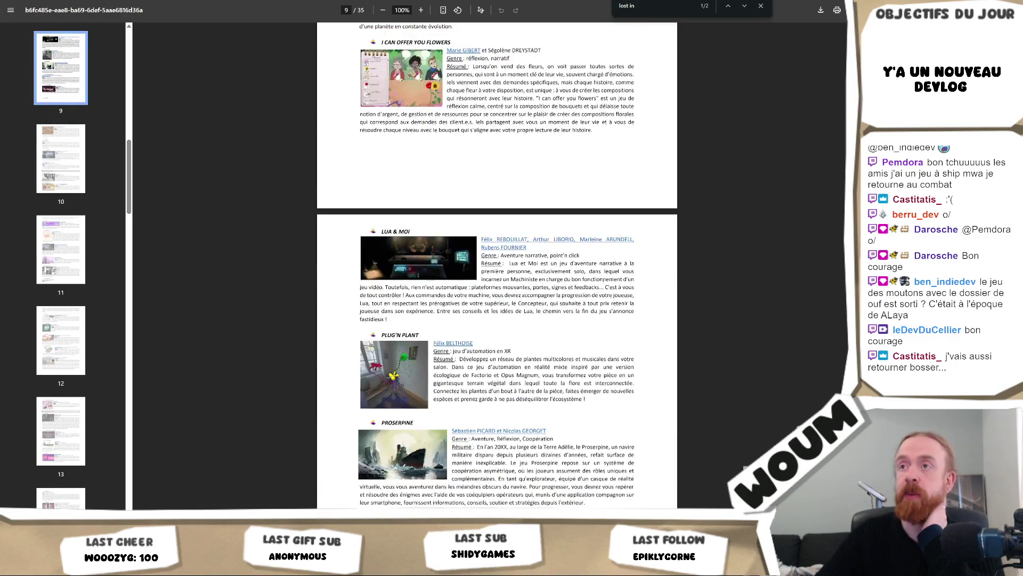
scroll(604, 283, up, 4)
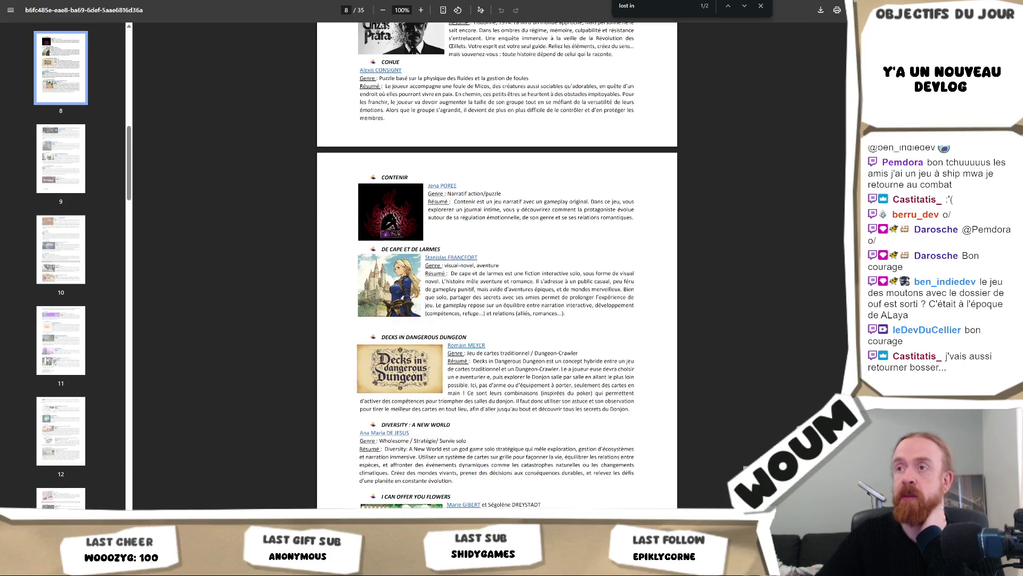
scroll(603, 282, up, 3)
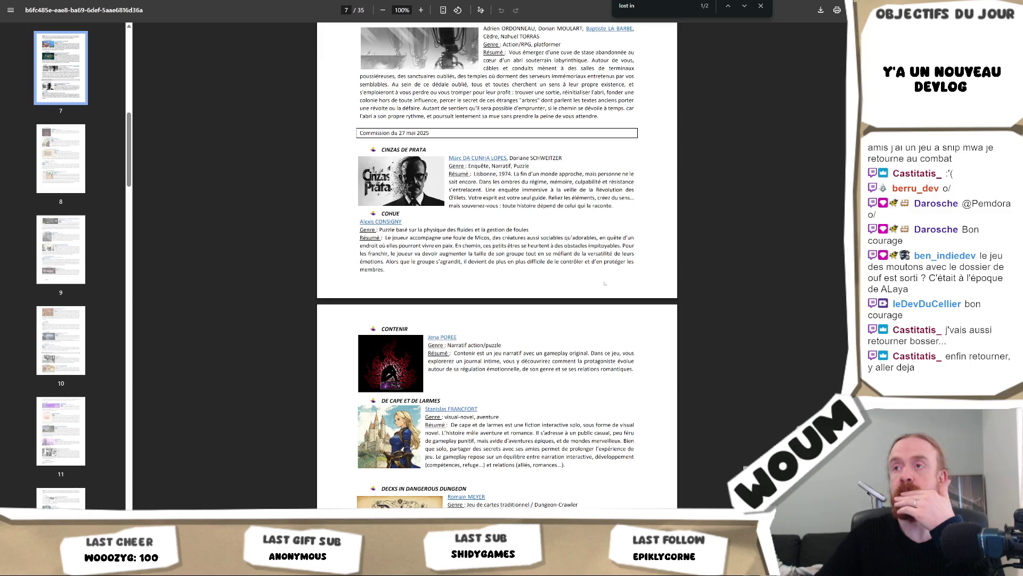
scroll(604, 282, down, 20)
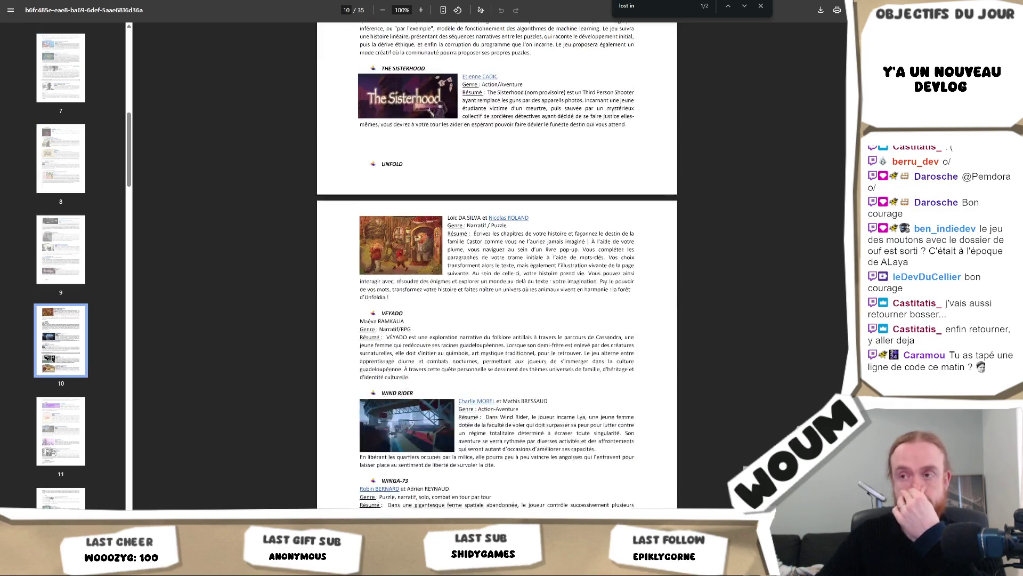
scroll(606, 283, down, 20)
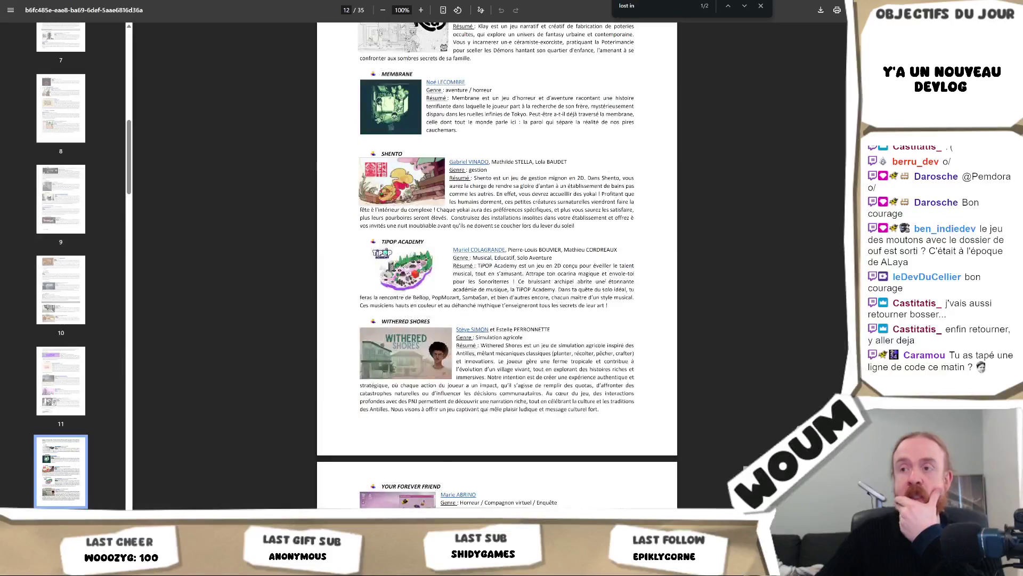
scroll(606, 278, down, 20)
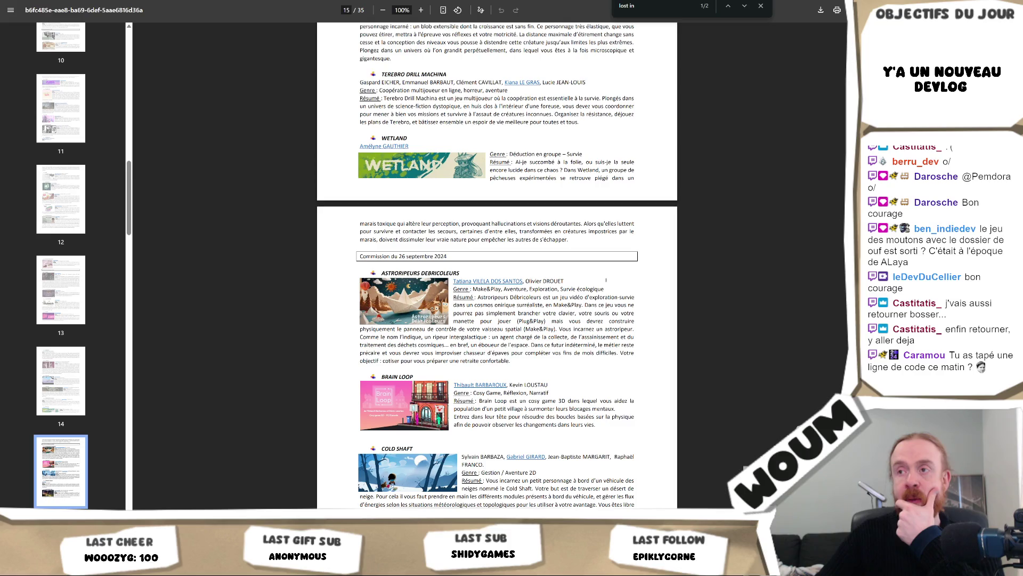
scroll(606, 279, down, 5)
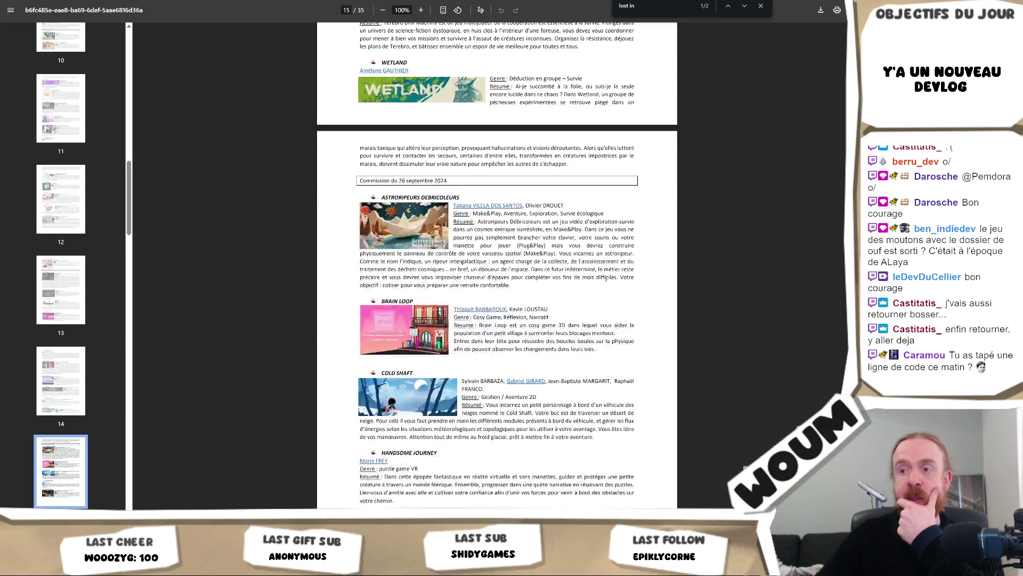
scroll(605, 280, down, 4)
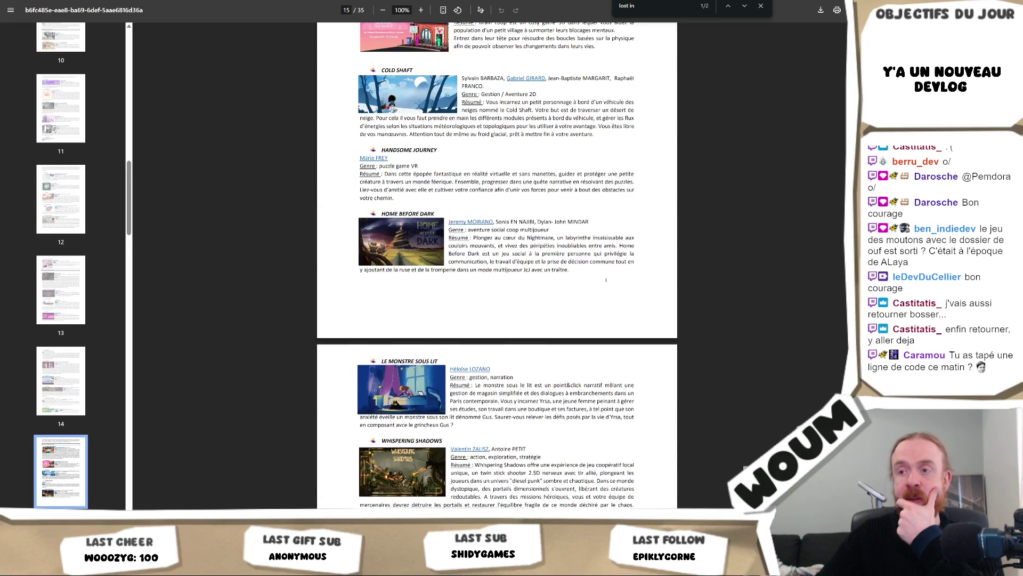
scroll(606, 279, up, 4)
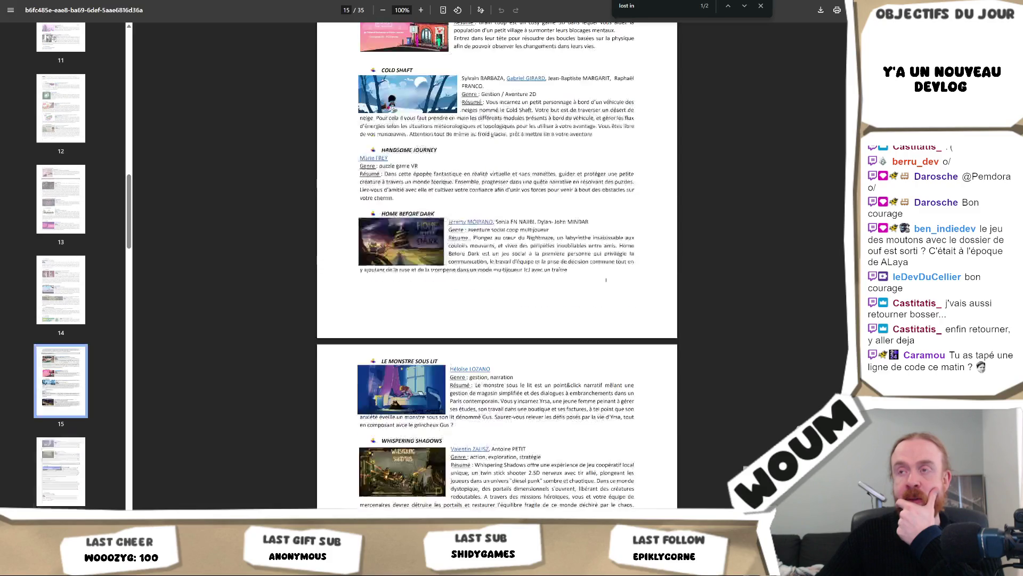
scroll(606, 280, up, 1)
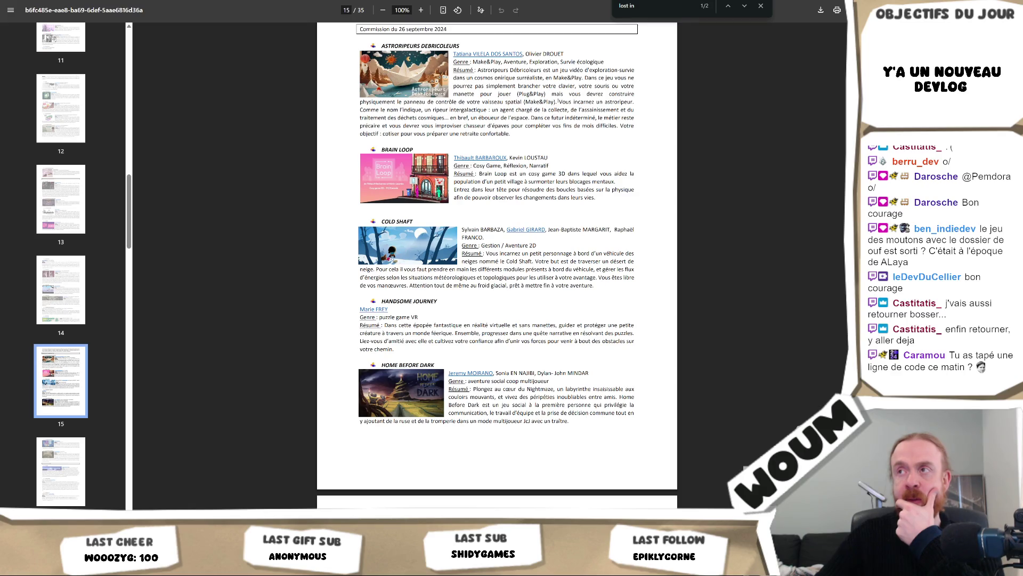
scroll(558, 101, up, 2)
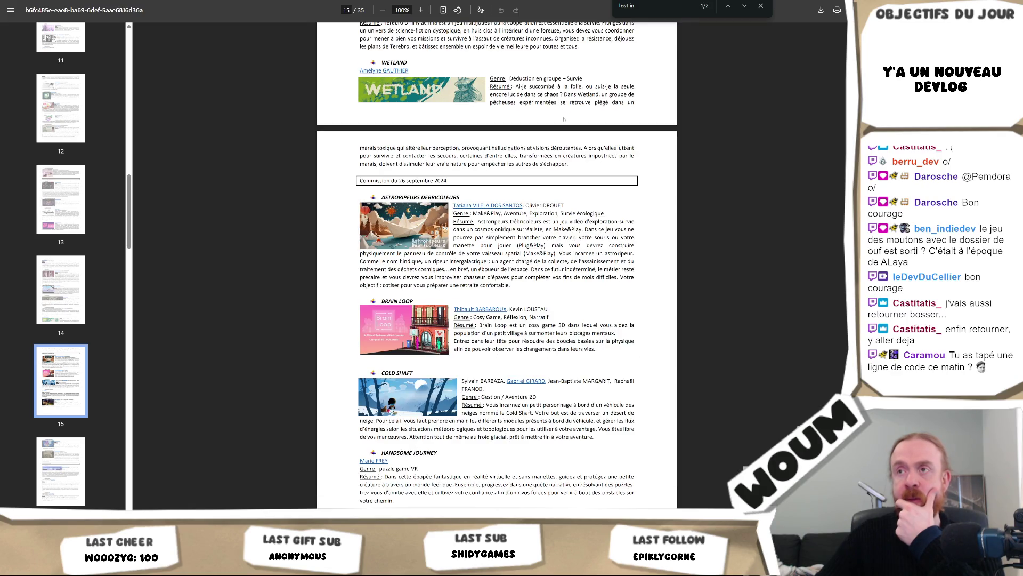
scroll(561, 140, down, 20)
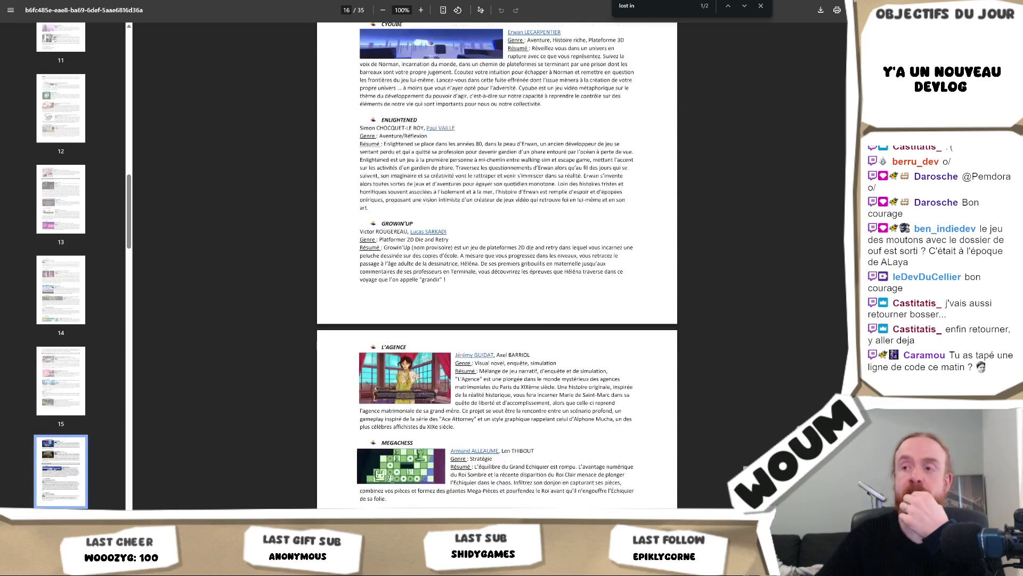
Step: Scroll down to page 30, then back up to page 27 with Cité Alexandrie and Le Rituel
scroll(529, 270, down, 20)
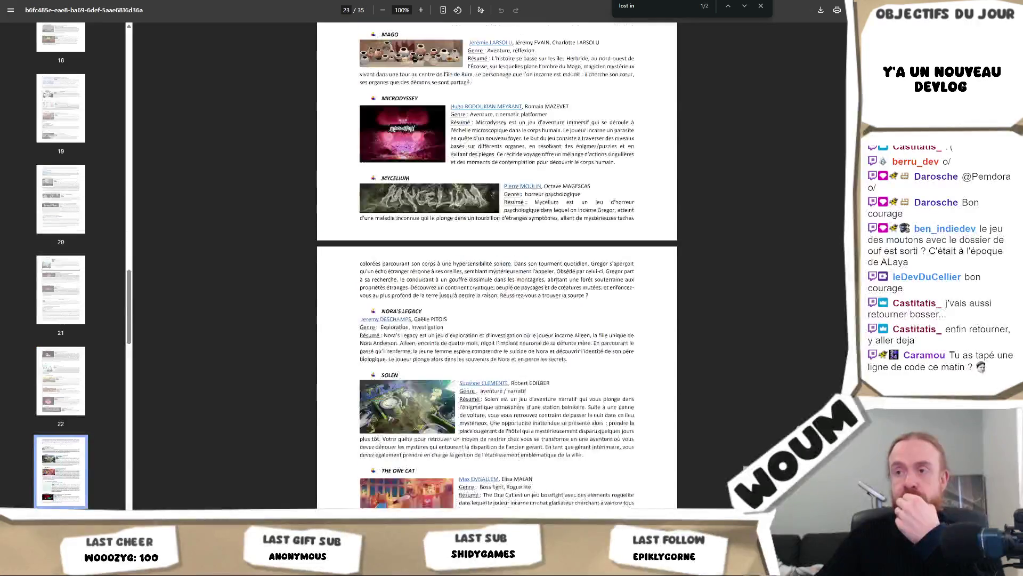
scroll(557, 282, down, 7)
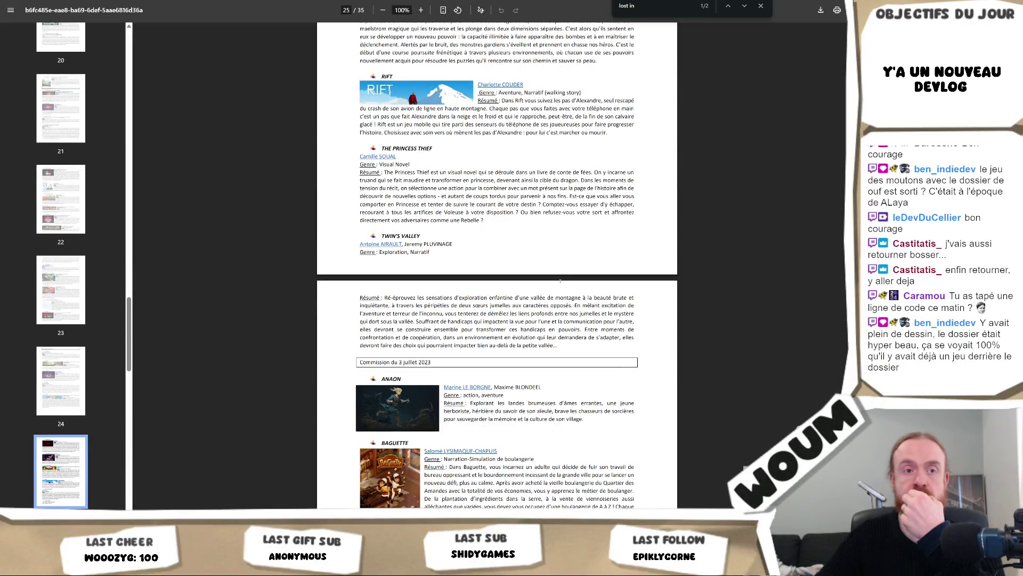
scroll(560, 280, down, 20)
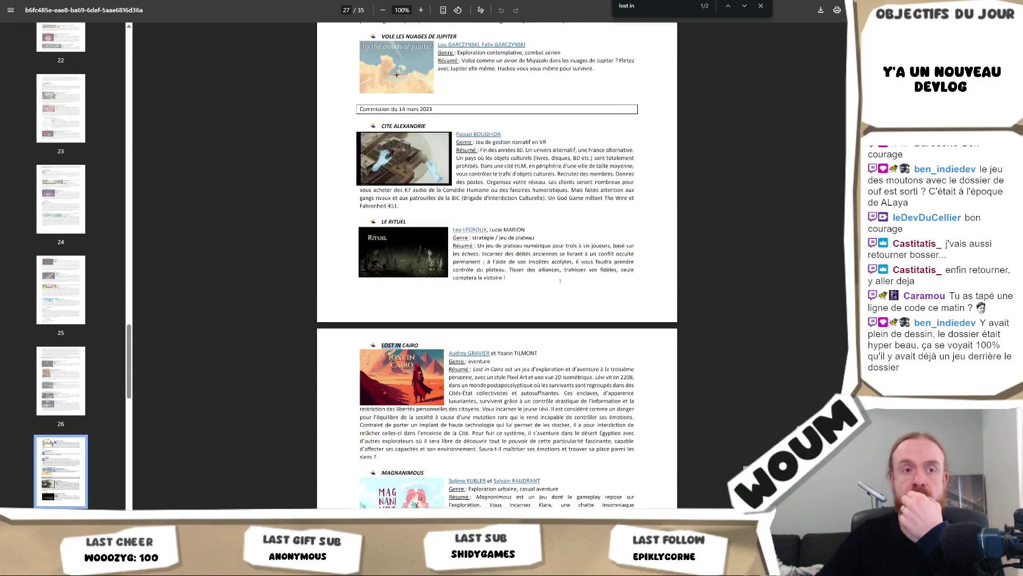
scroll(556, 288, down, 15)
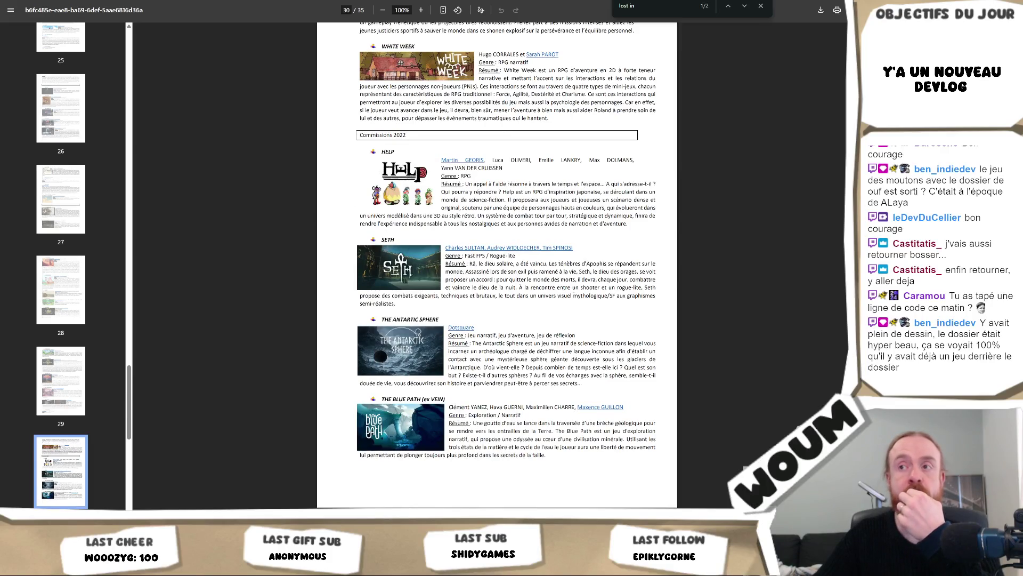
scroll(573, 294, up, 3)
scroll(573, 297, up, 12)
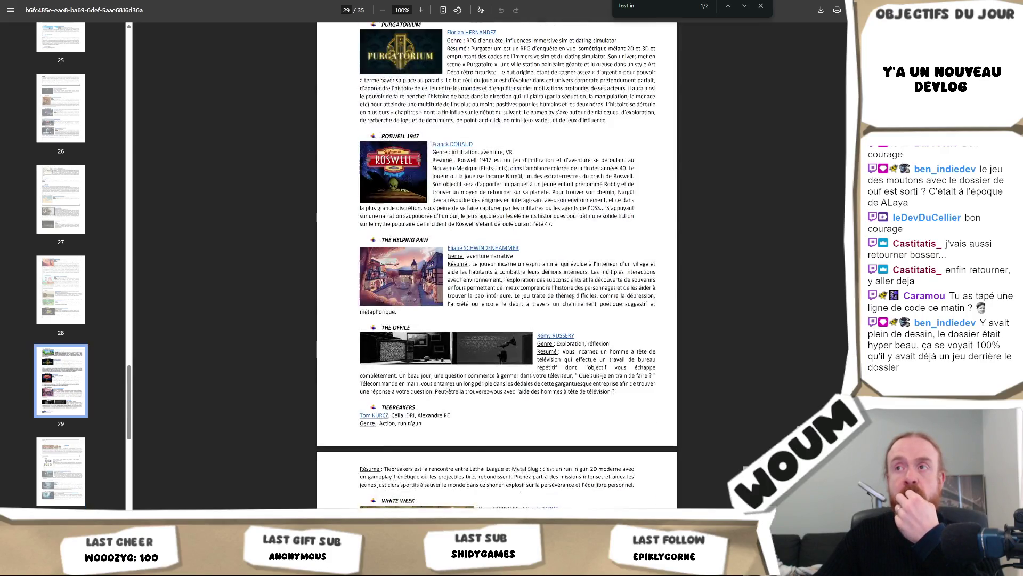
scroll(497, 266, up, 6)
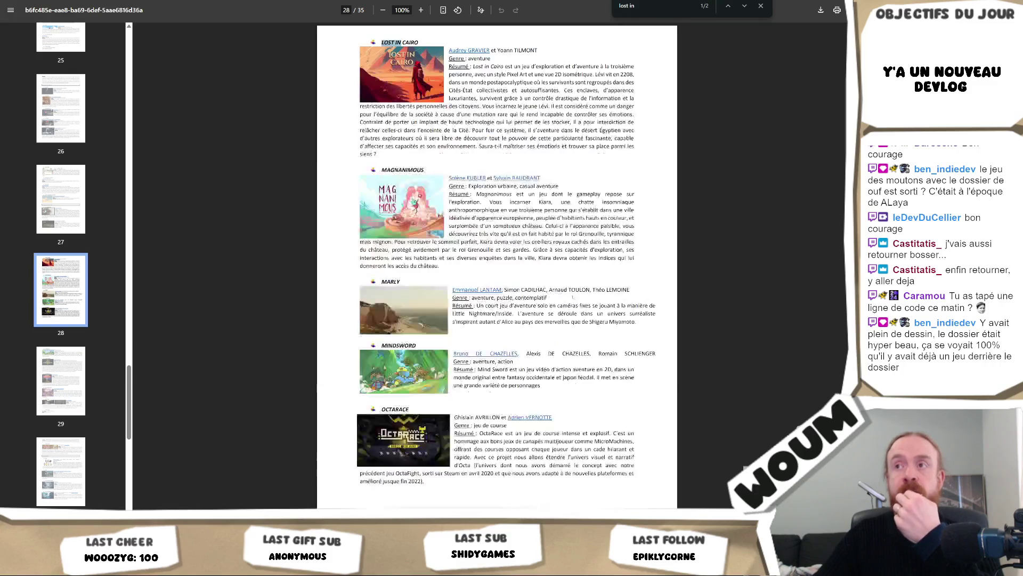
scroll(573, 297, up, 3)
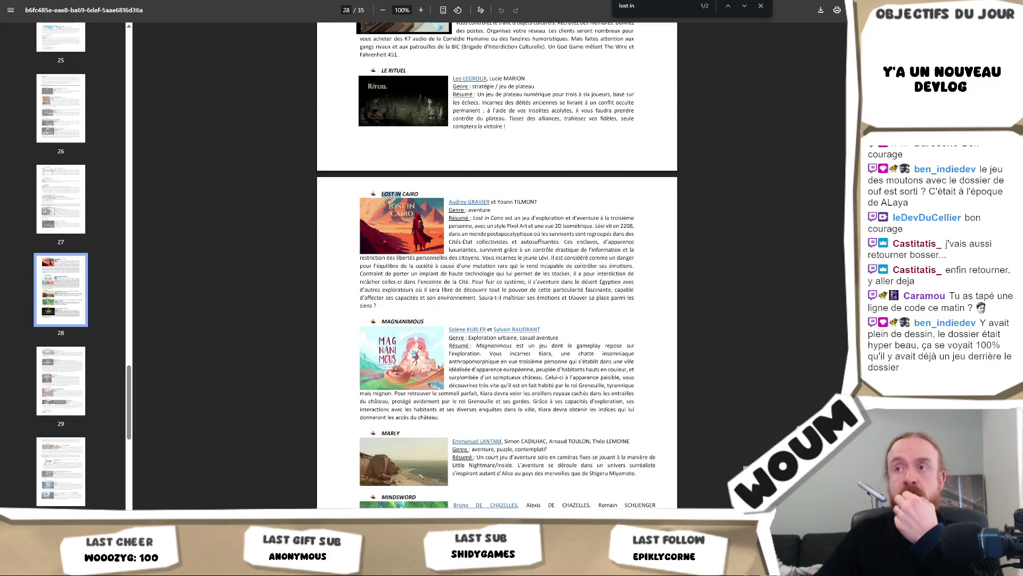
scroll(572, 296, down, 18)
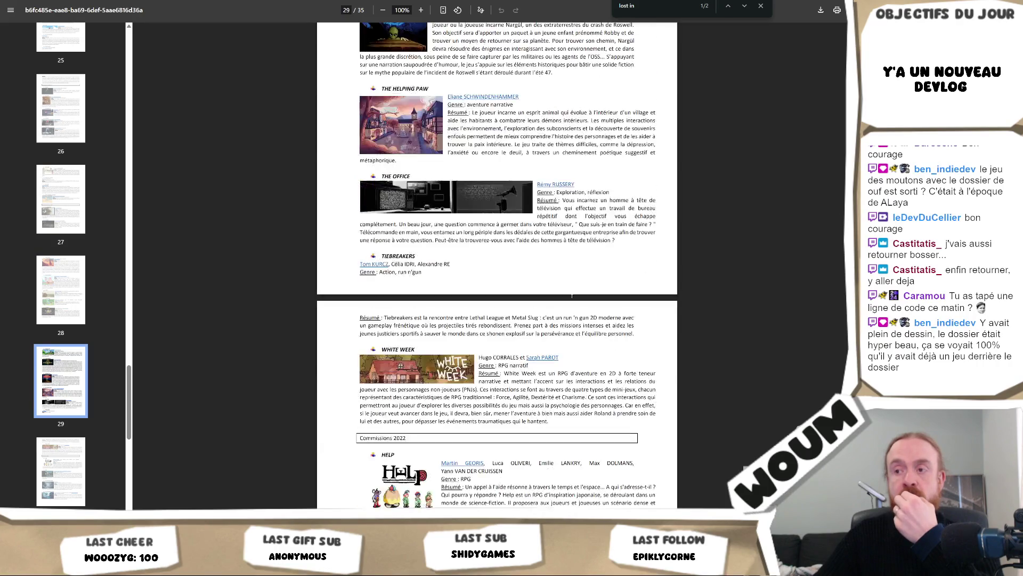
scroll(572, 296, down, 3)
scroll(572, 296, up, 20)
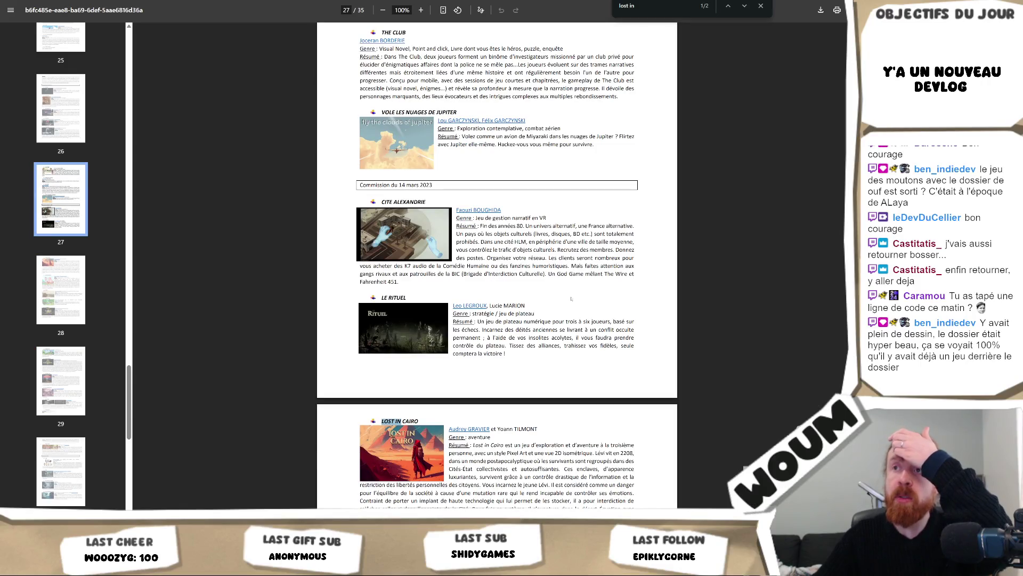
scroll(572, 299, up, 9)
scroll(569, 299, up, 5)
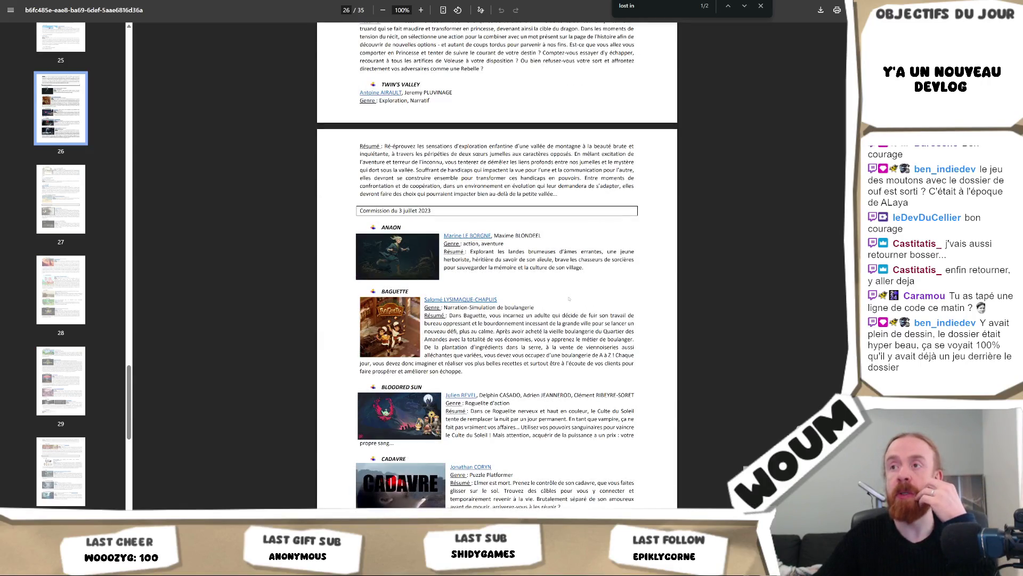
scroll(569, 299, up, 5)
scroll(570, 299, up, 6)
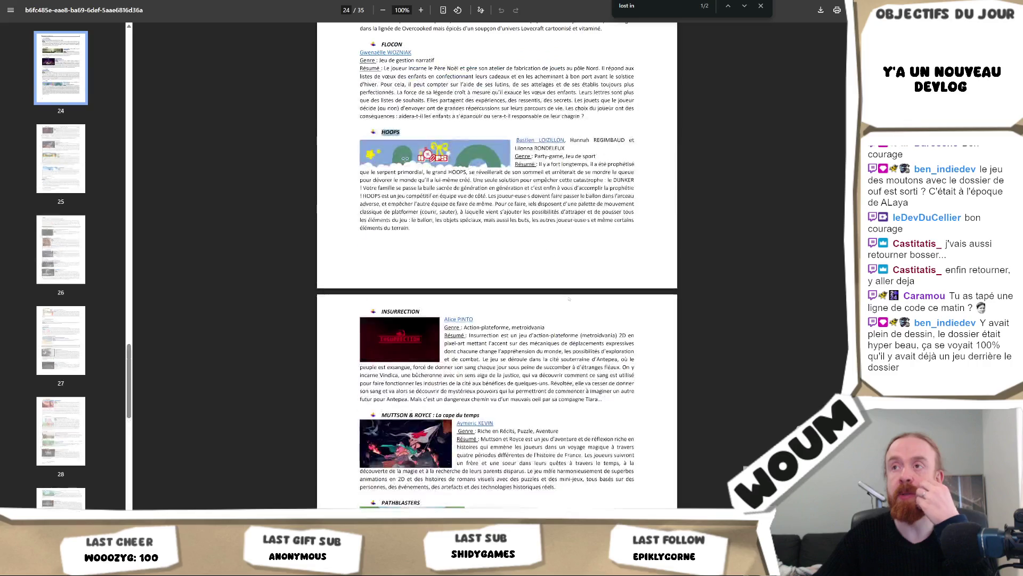
scroll(569, 299, up, 4)
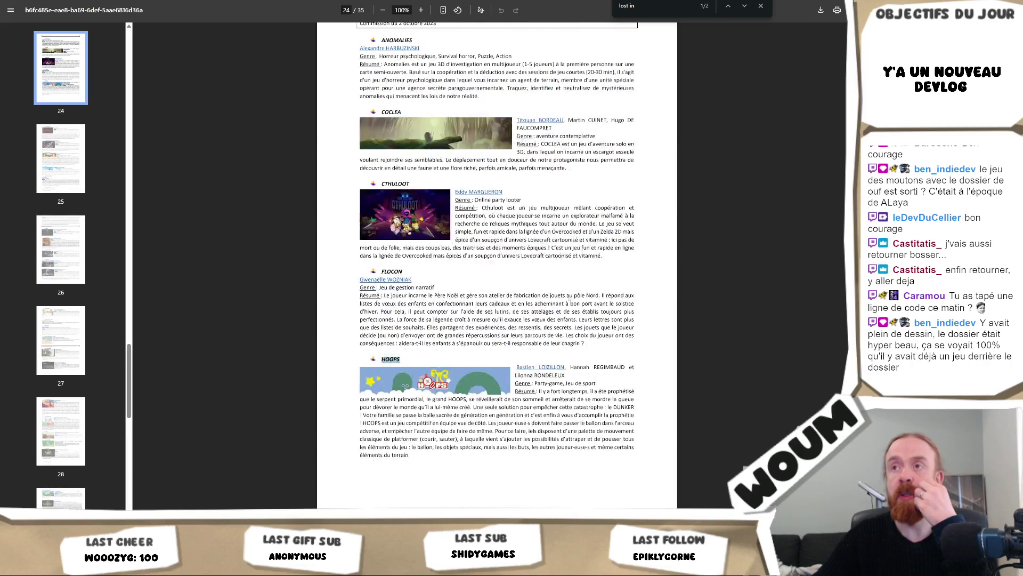
click(591, 262)
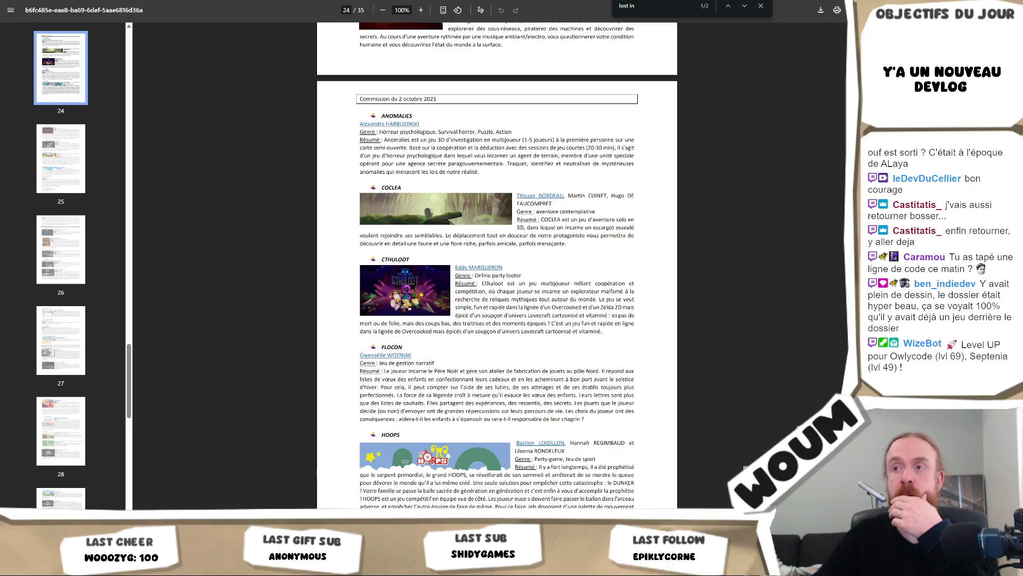
scroll(592, 263, down, 1)
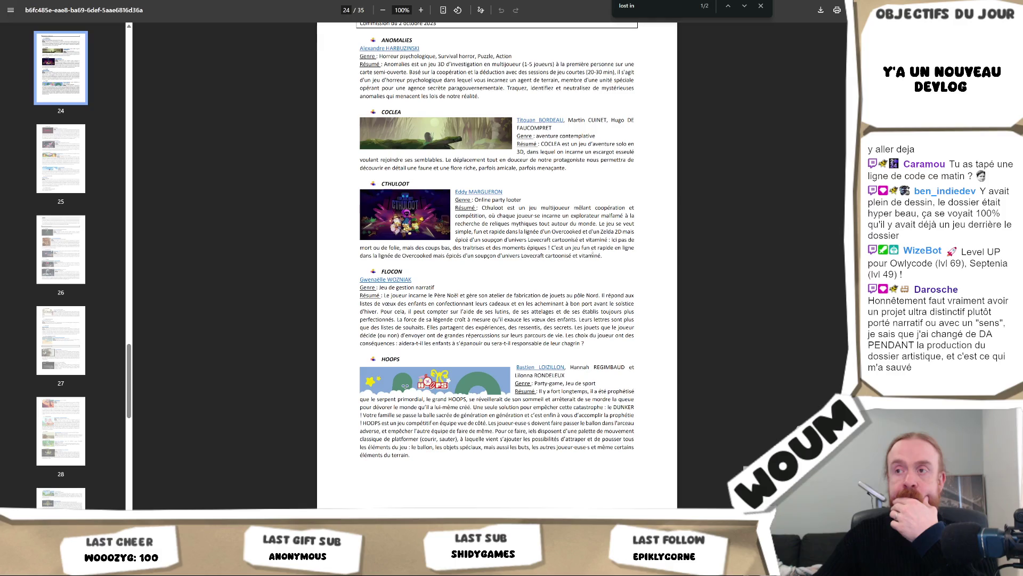
scroll(591, 256, down, 2)
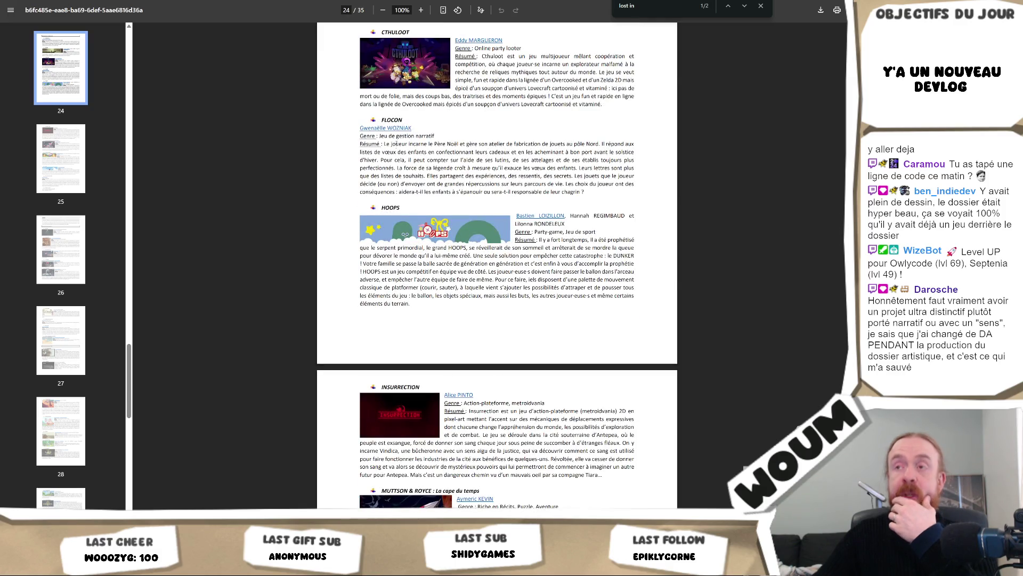
scroll(497, 267, down, 3)
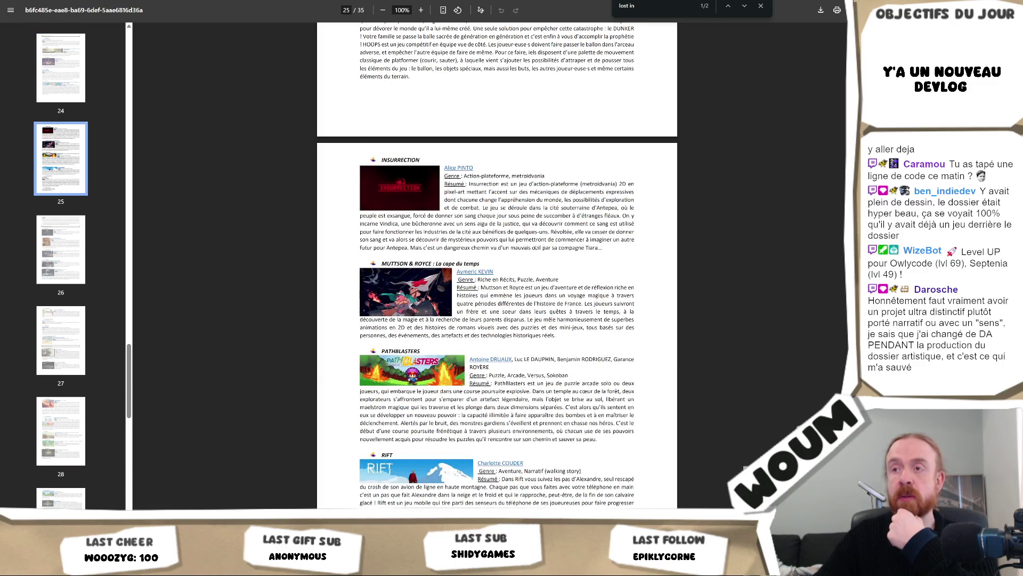
scroll(536, 246, down, 2)
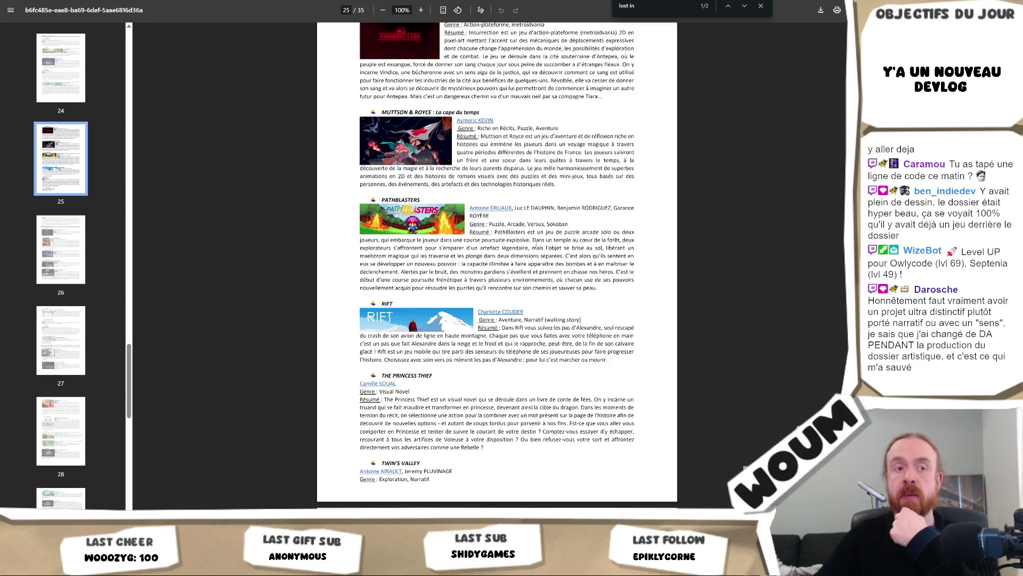
scroll(536, 245, down, 3)
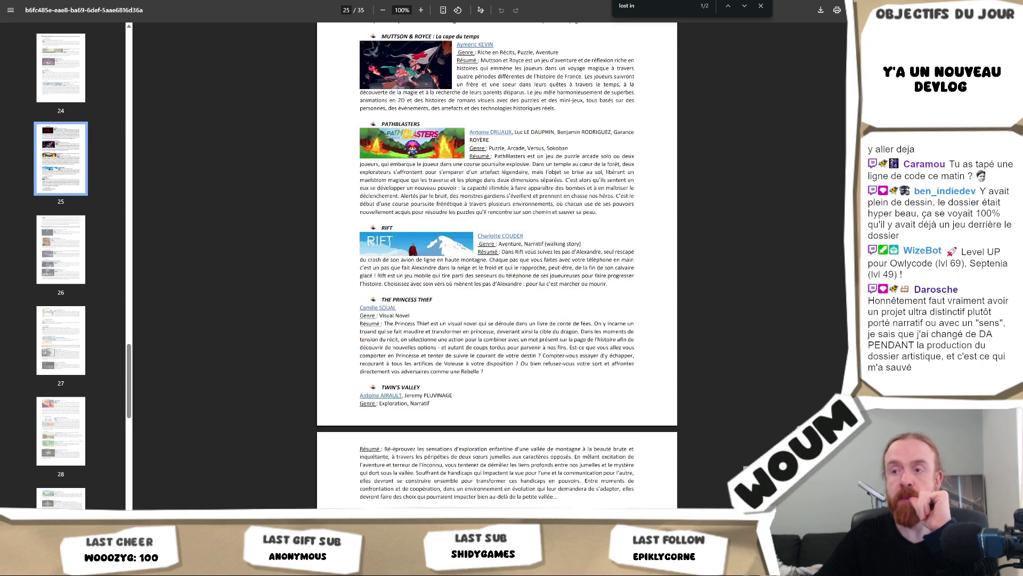
scroll(536, 245, down, 1)
scroll(536, 245, up, 7)
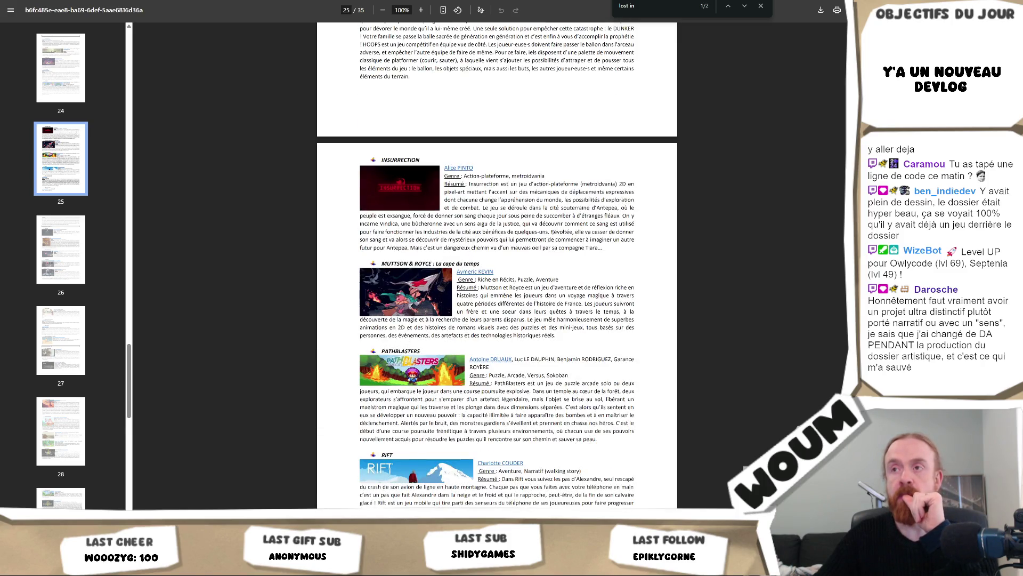
scroll(554, 229, up, 3)
scroll(556, 229, up, 10)
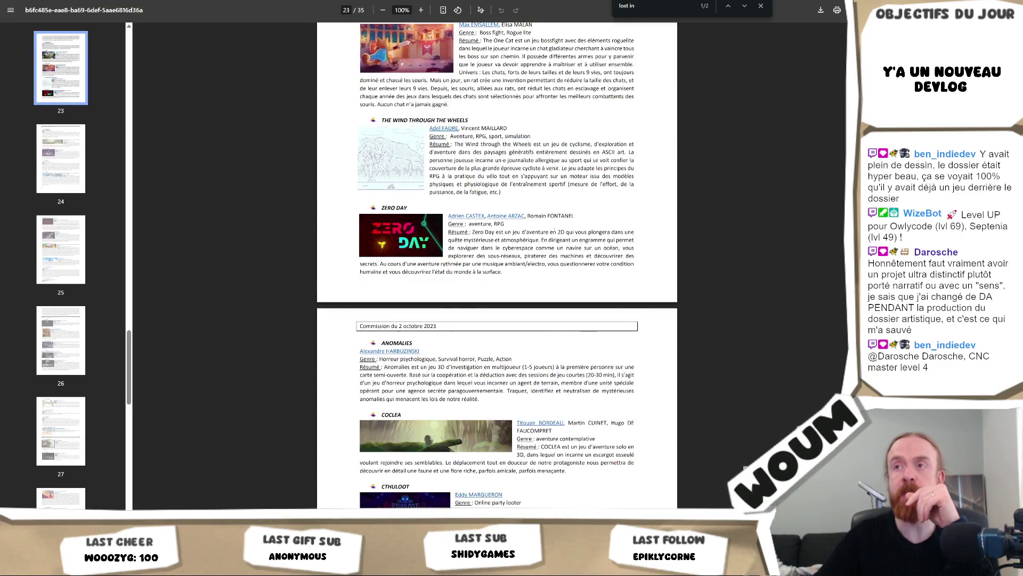
scroll(556, 231, up, 5)
scroll(554, 230, up, 5)
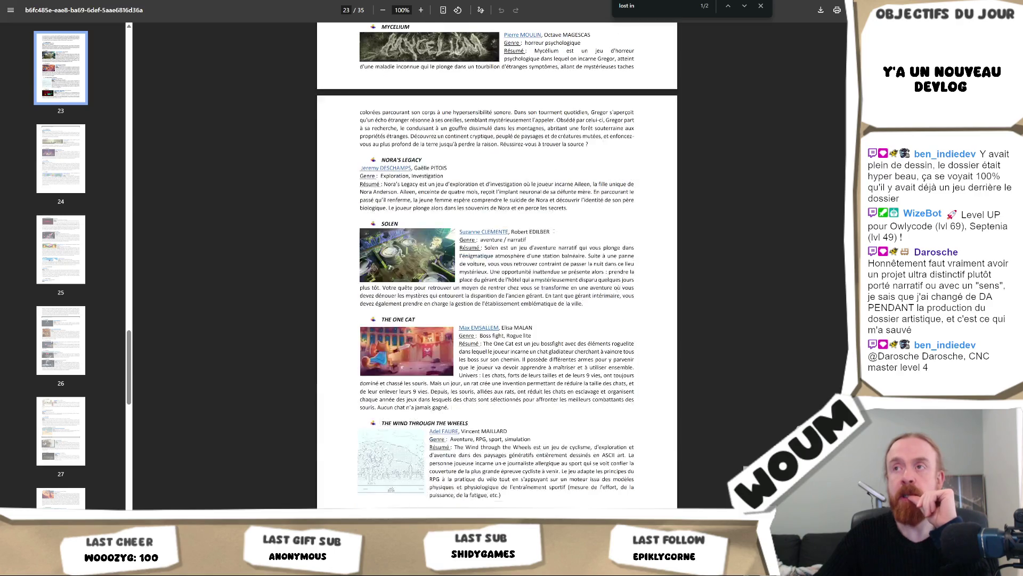
scroll(555, 230, up, 5)
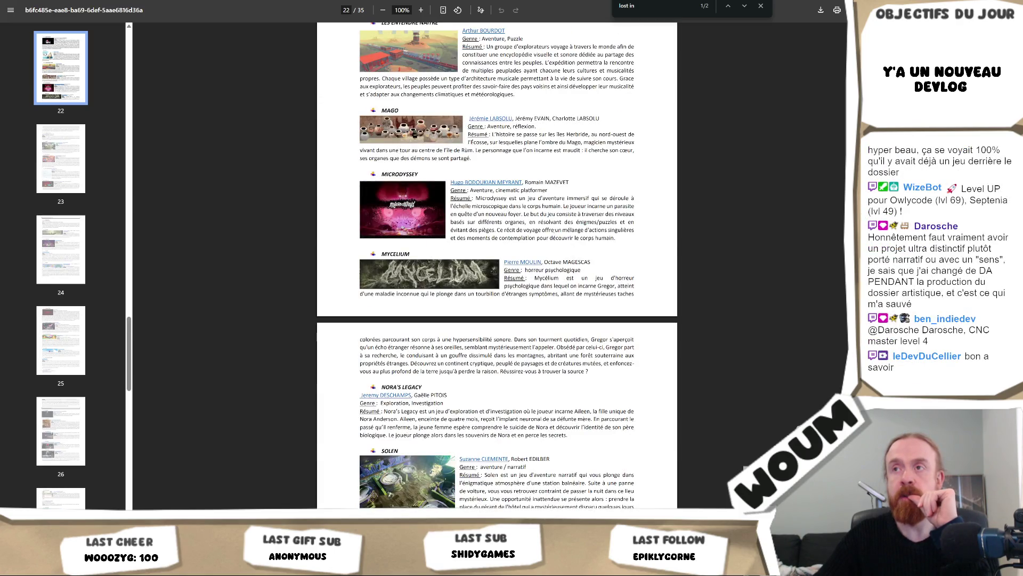
scroll(554, 233, up, 5)
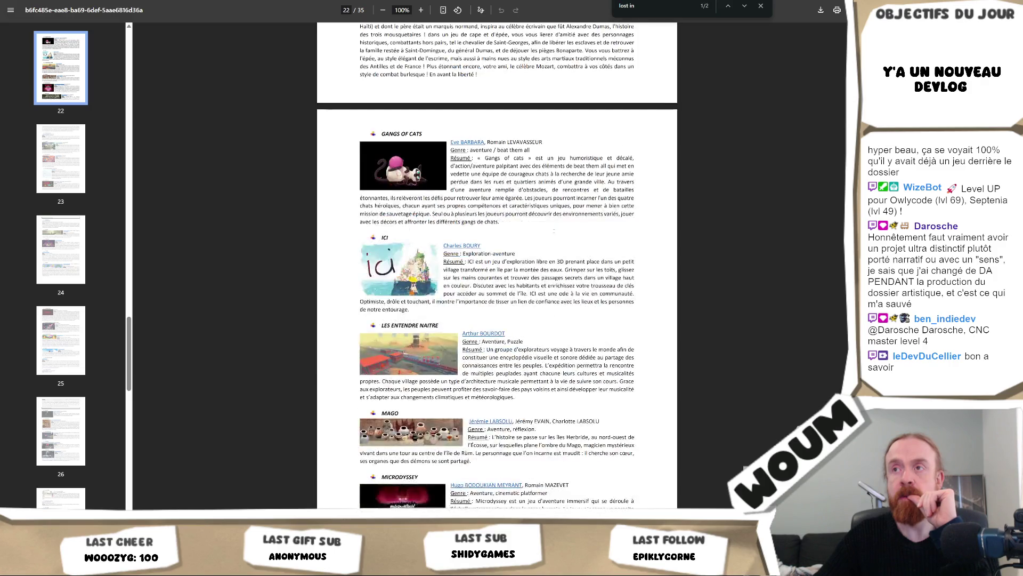
scroll(554, 233, up, 5)
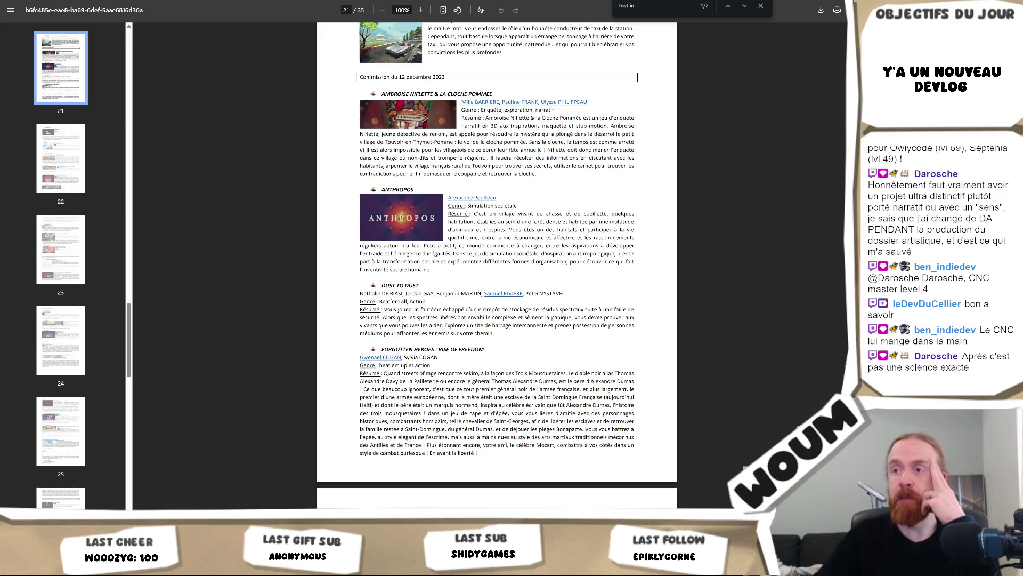
scroll(553, 232, down, 7)
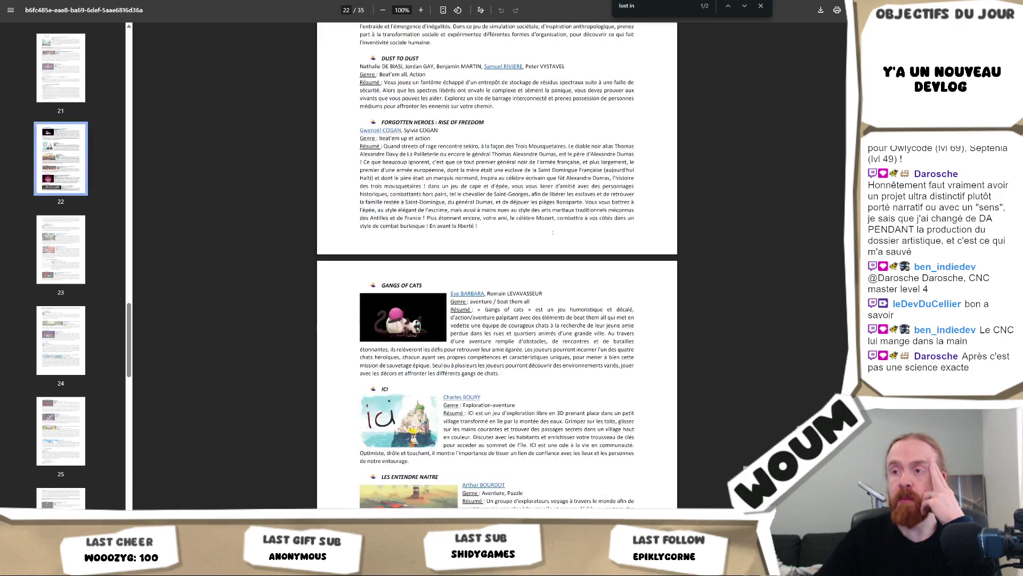
scroll(553, 232, down, 3)
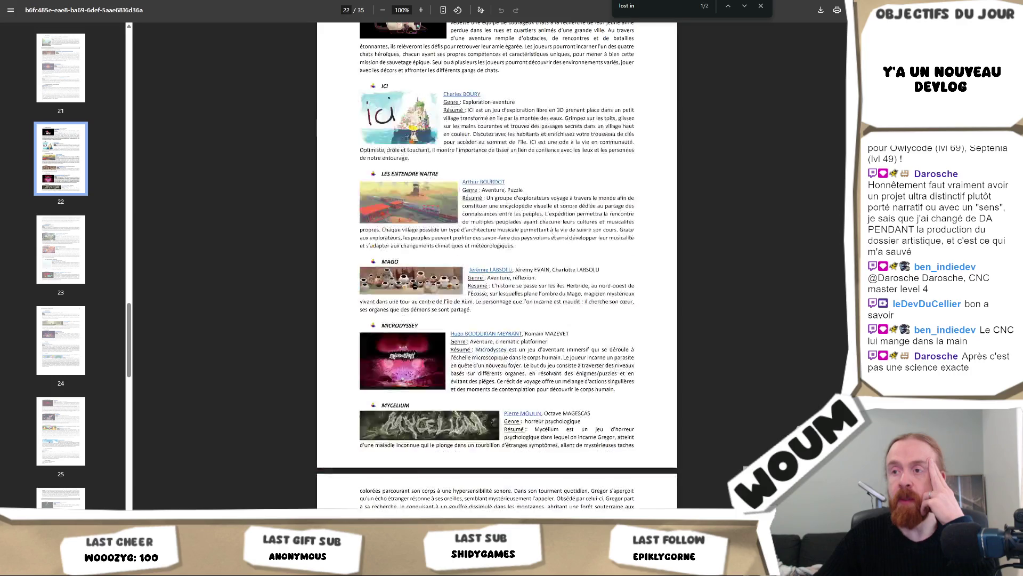
scroll(553, 234, down, 2)
scroll(552, 234, down, 8)
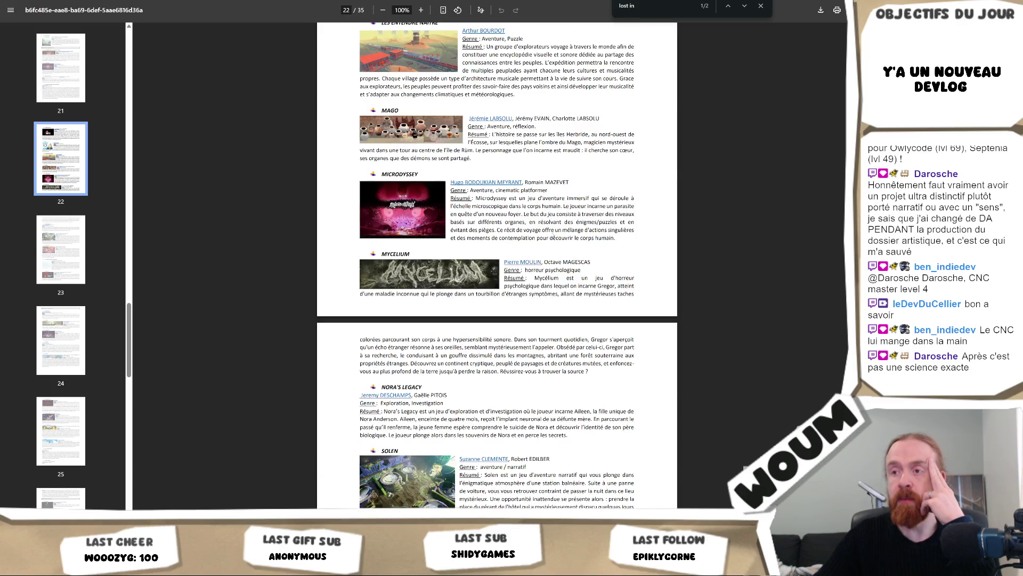
scroll(545, 241, down, 5)
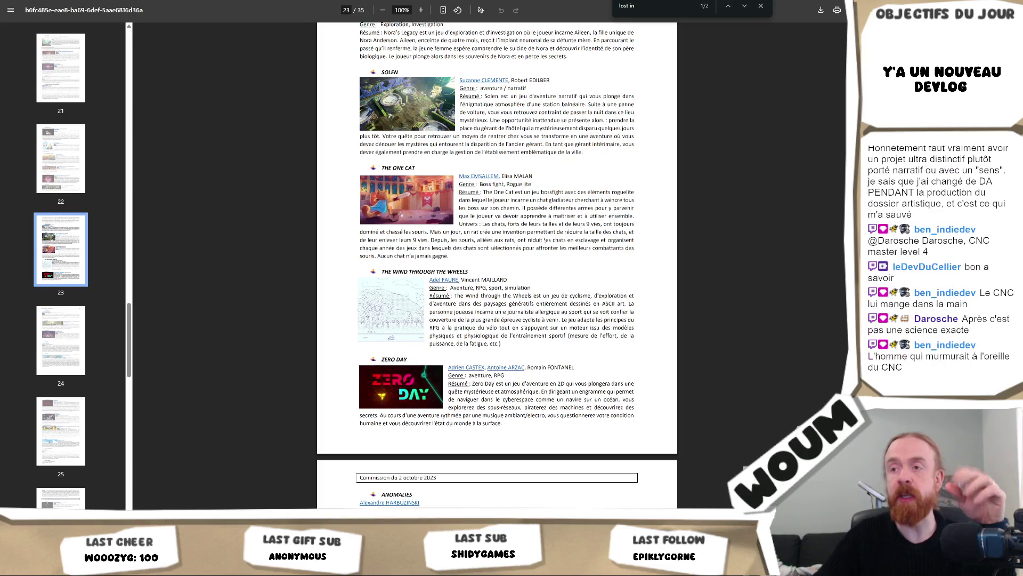
scroll(545, 241, down, 3)
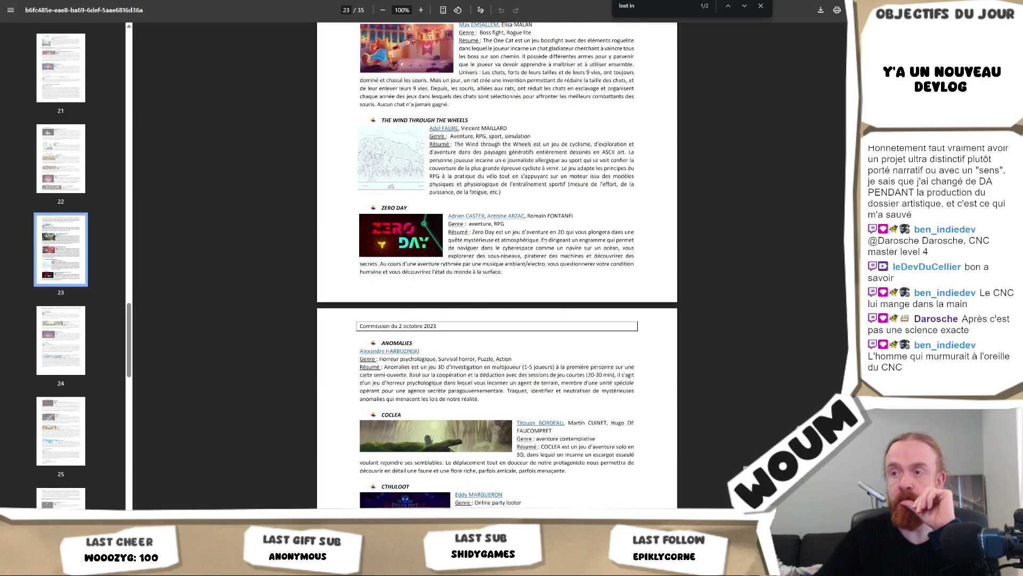
scroll(545, 241, down, 2)
scroll(497, 266, down, 4)
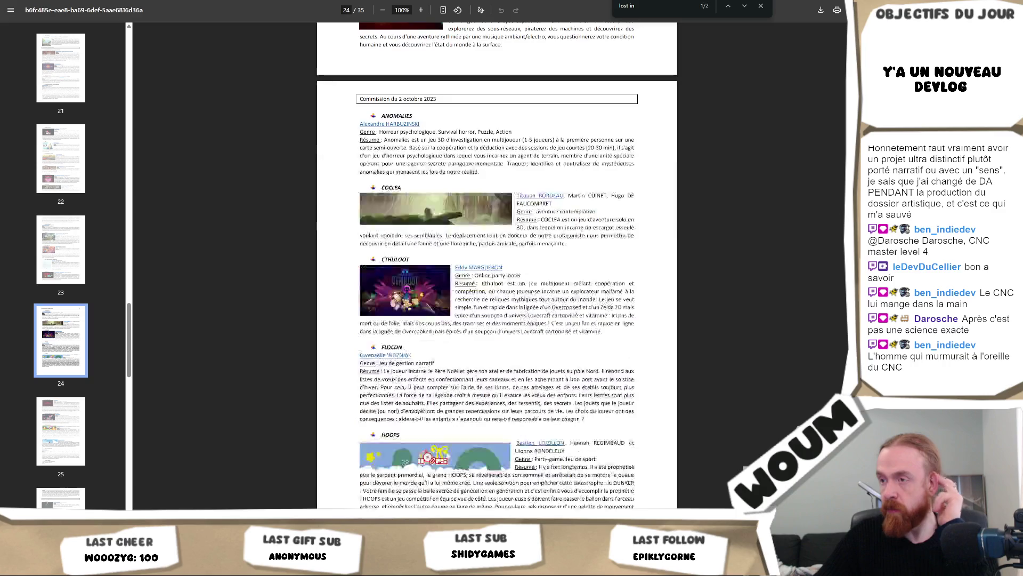
scroll(496, 266, down, 4)
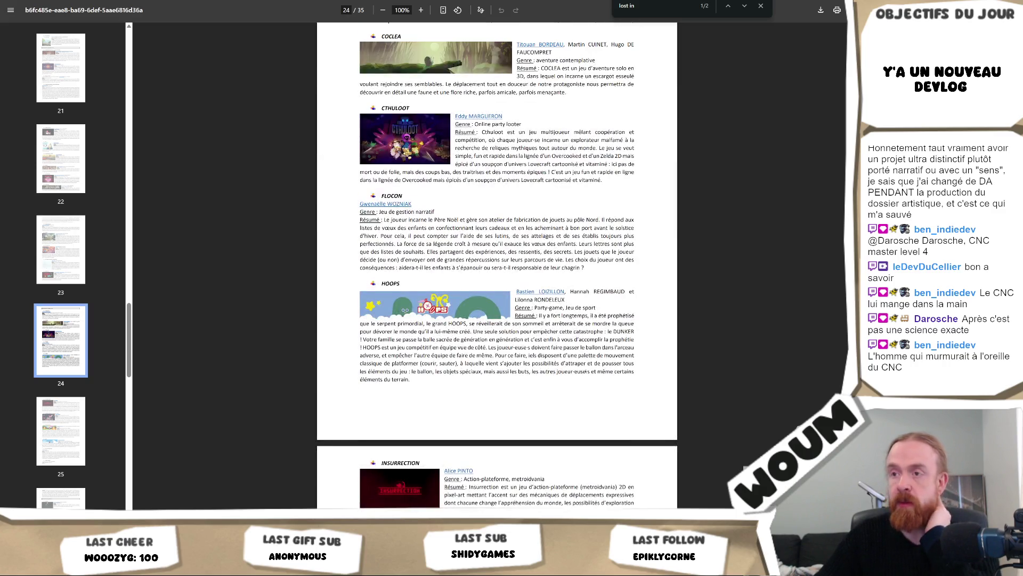
scroll(497, 267, down, 4)
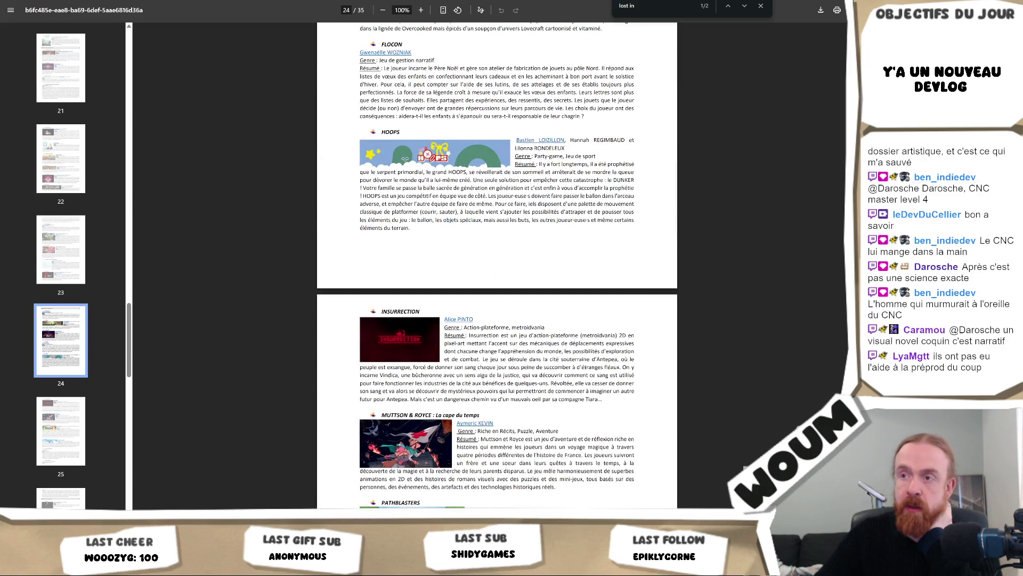
scroll(586, 367, down, 4)
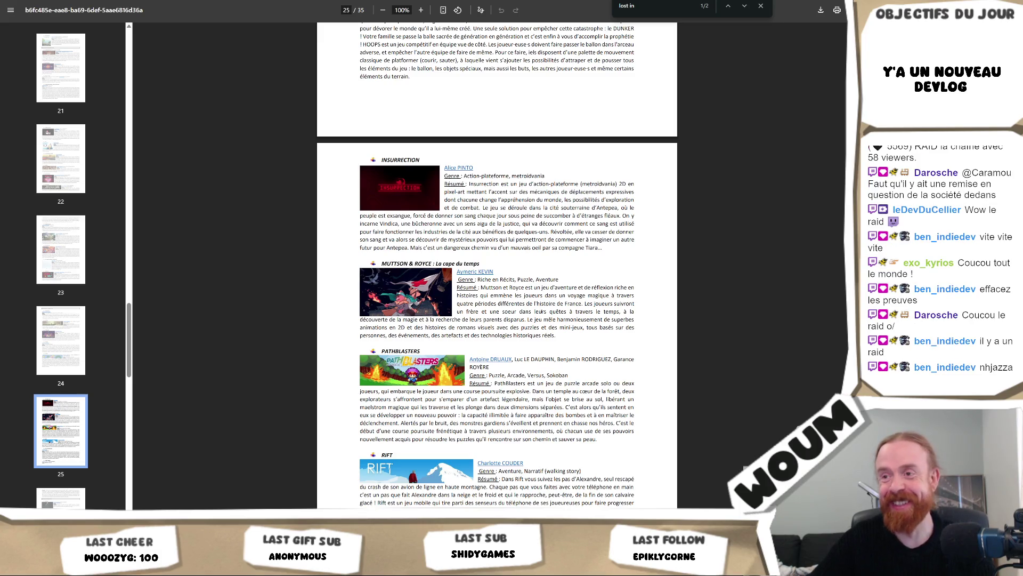
scroll(497, 266, down, 4)
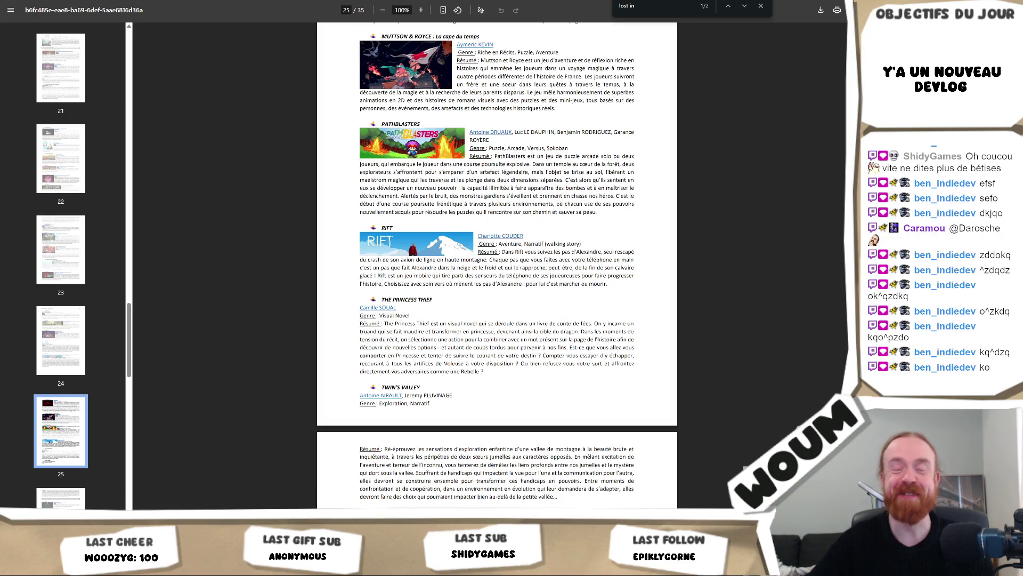
scroll(470, 290, down, 3)
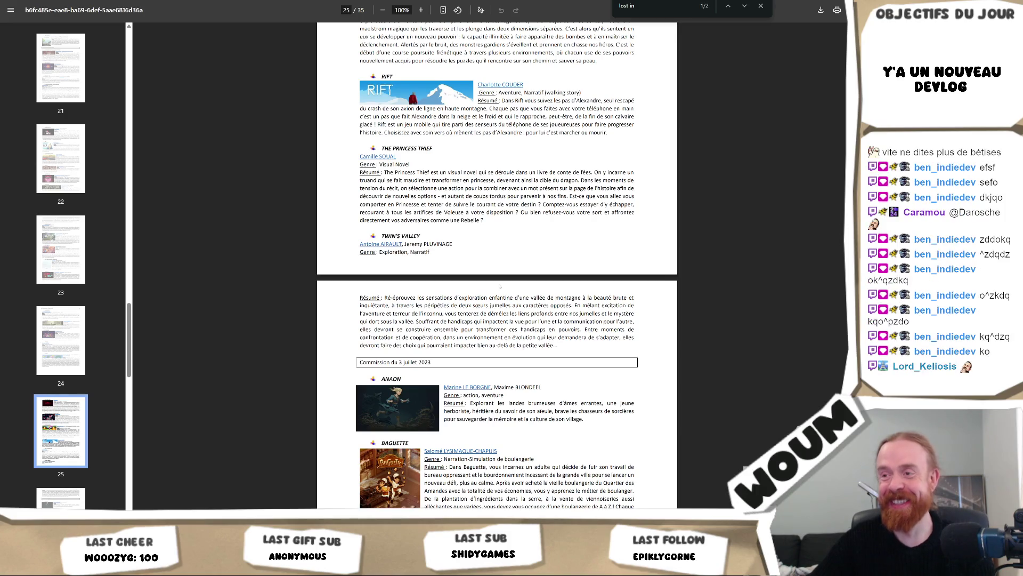
scroll(496, 266, up, 3)
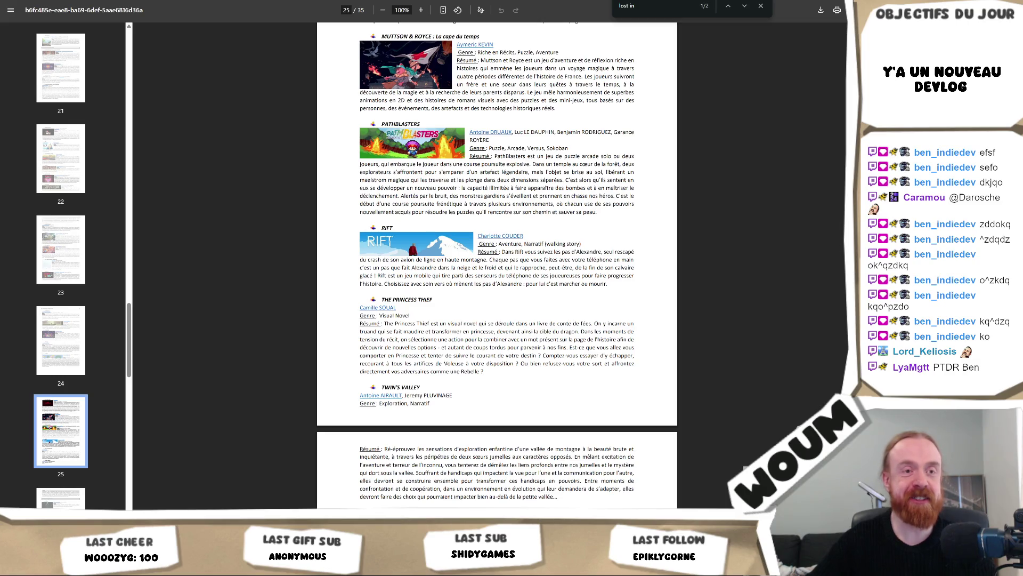
scroll(568, 237, up, 16)
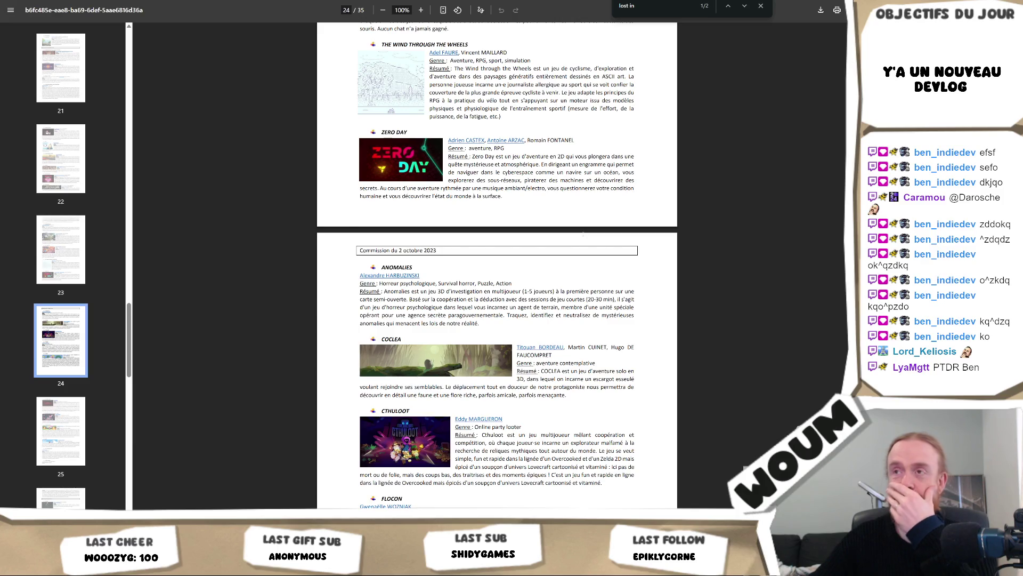
scroll(584, 233, up, 4)
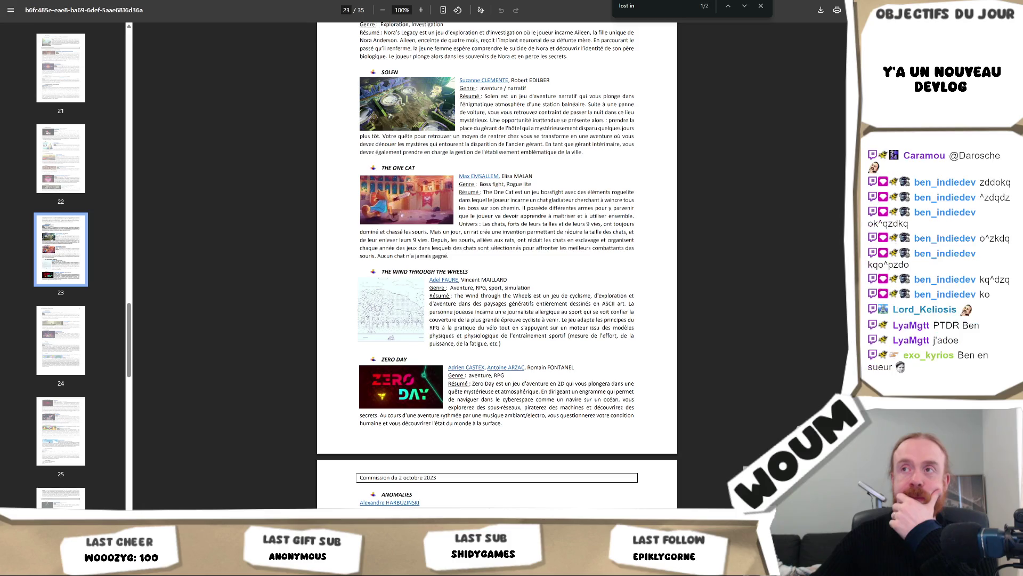
scroll(498, 267, up, 3)
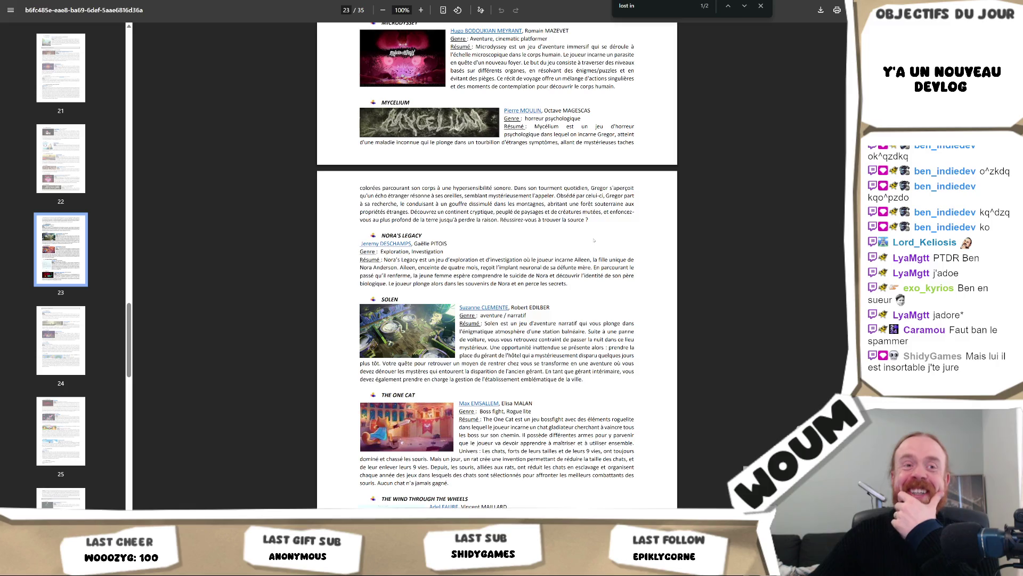
scroll(593, 234, up, 5)
scroll(593, 241, up, 10)
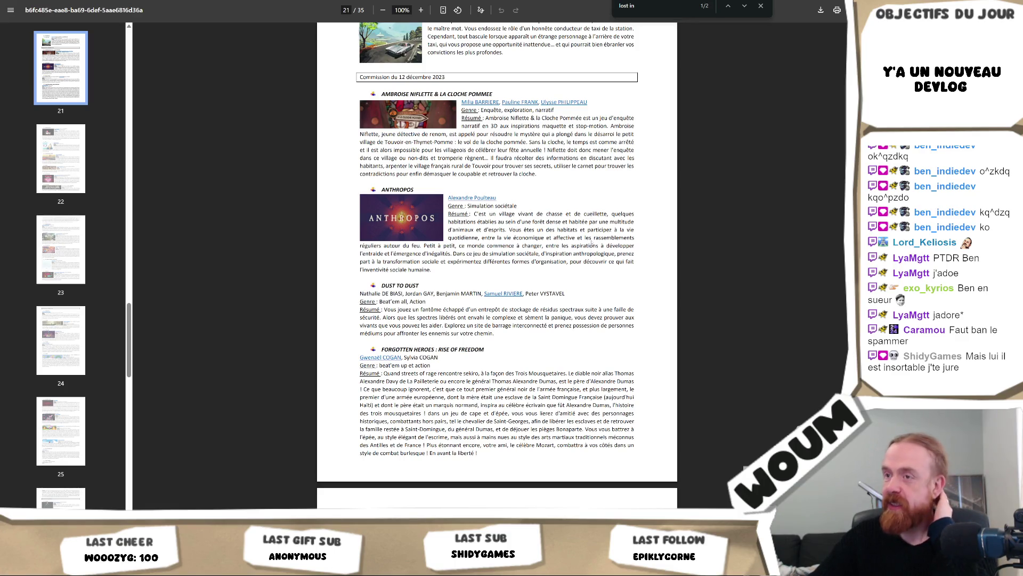
Step: Scroll to page 21 and select the FORGOTTEN HEROES : RISE OF FREEDOM heading
scroll(592, 243, up, 18)
scroll(593, 240, up, 7)
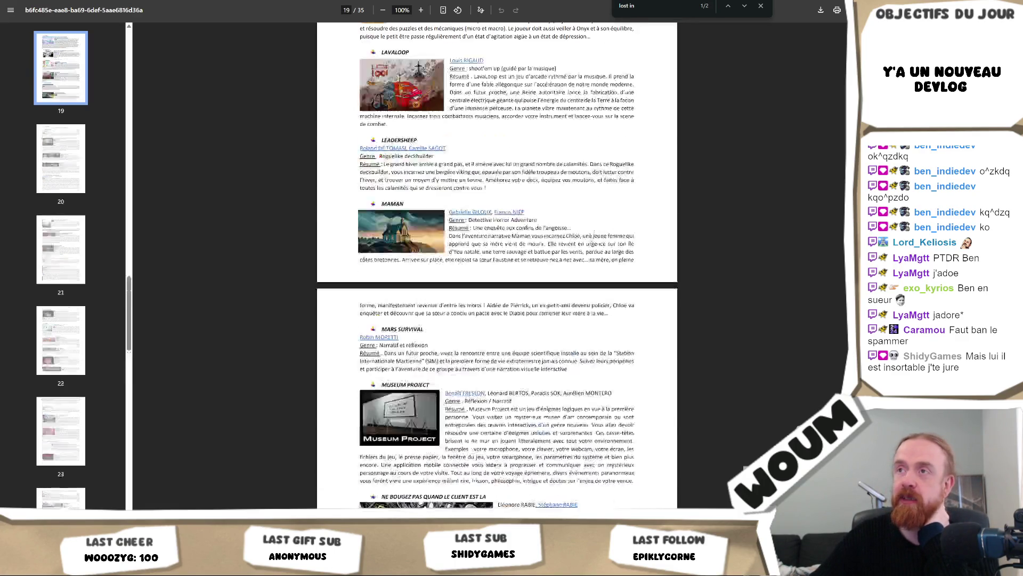
scroll(591, 240, up, 7)
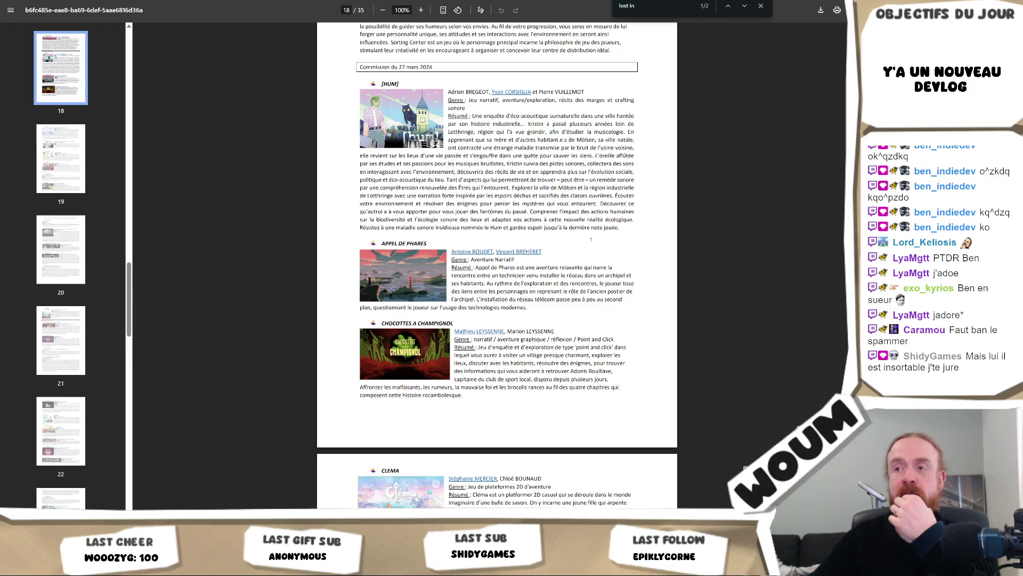
scroll(591, 240, down, 4)
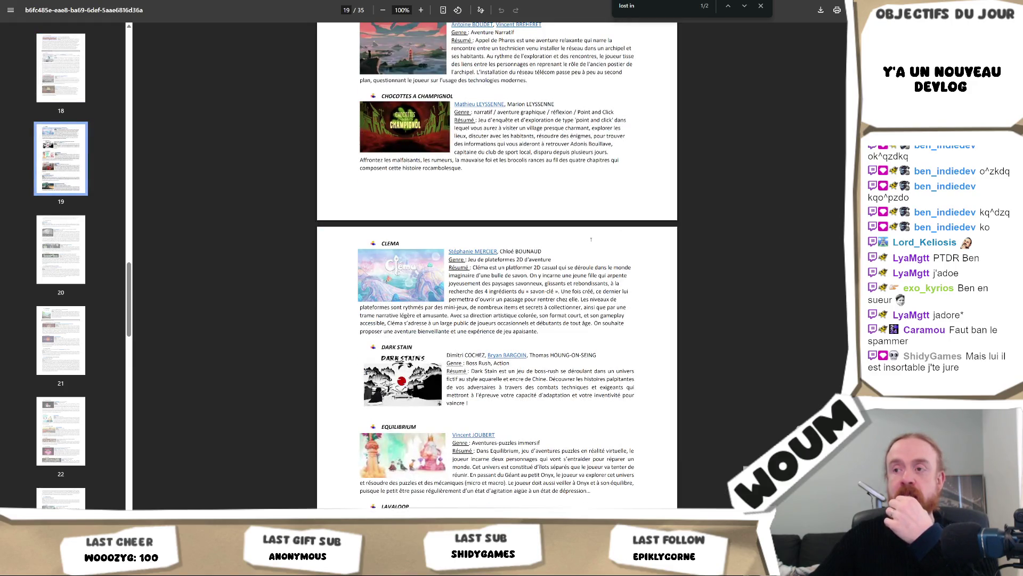
scroll(591, 240, down, 4)
scroll(591, 239, down, 4)
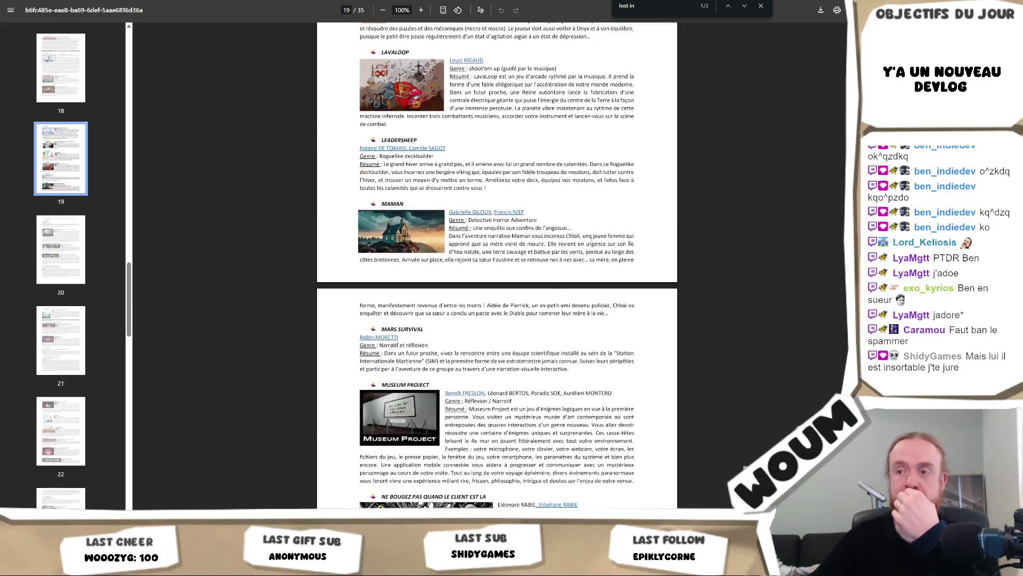
scroll(591, 236, down, 3)
scroll(591, 241, down, 7)
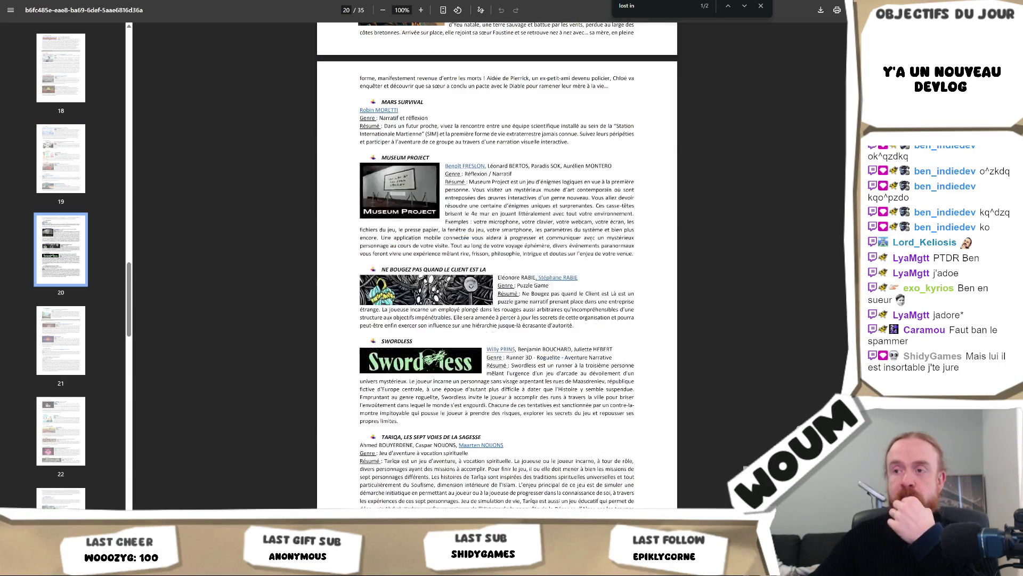
scroll(591, 240, down, 2)
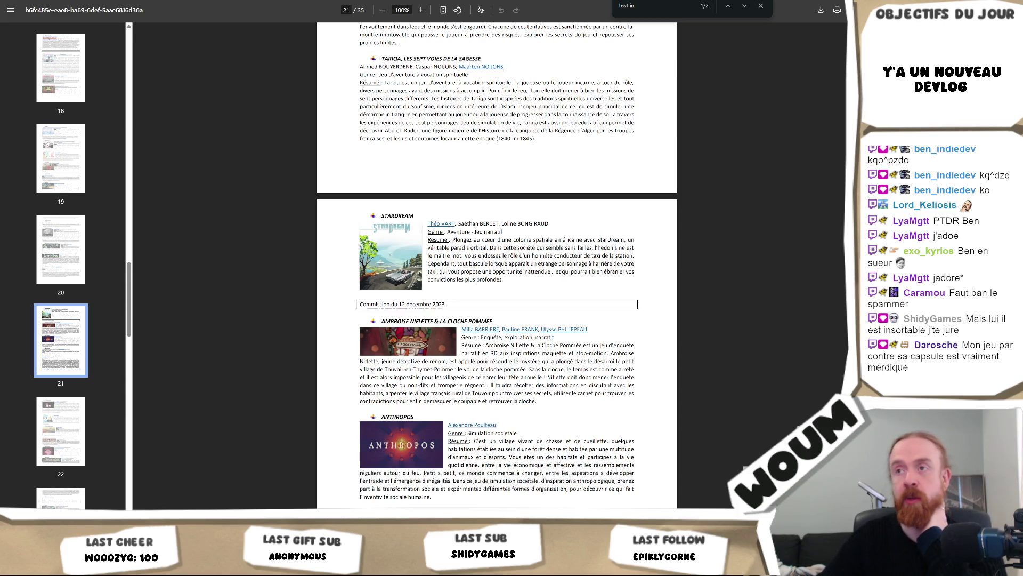
scroll(555, 392, down, 6)
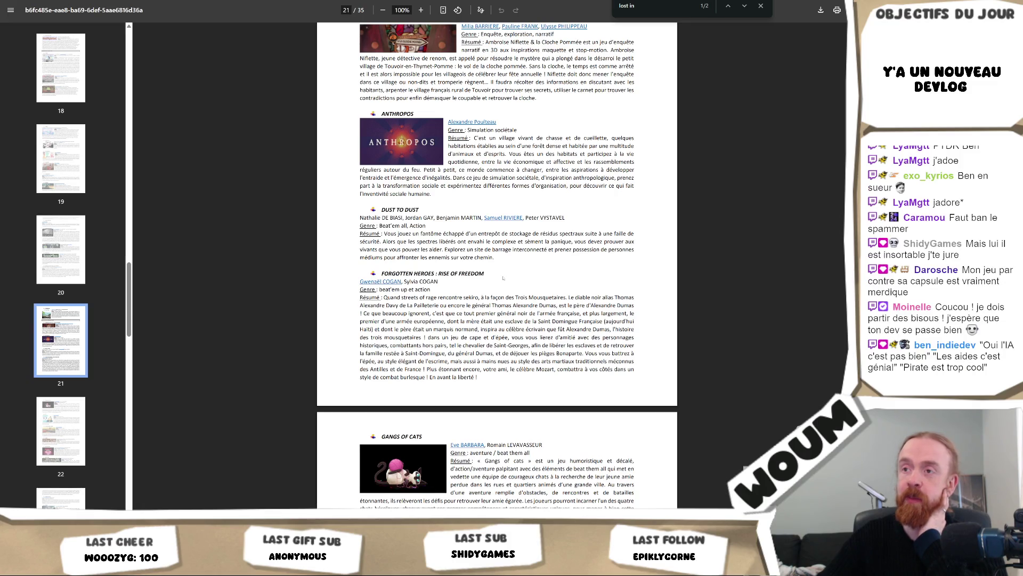
mouse_move(383, 273)
mouse_down()
mouse_move(472, 274)
mouse_move(381, 273)
mouse_up()
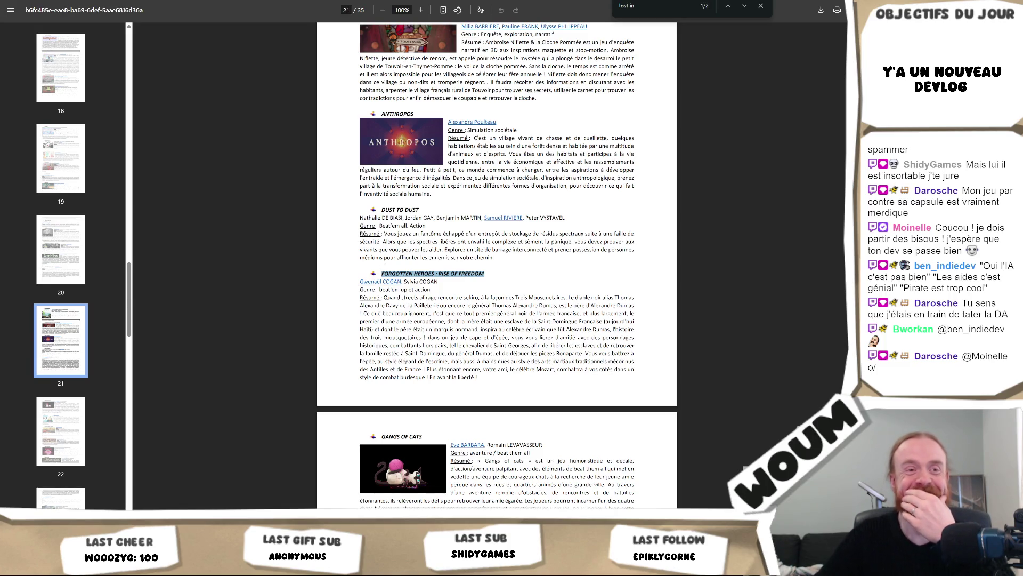
Step: Scroll through pages 22–24 to the 2 October 2023 commission, Anomalies through Hoops
scroll(404, 212, down, 7)
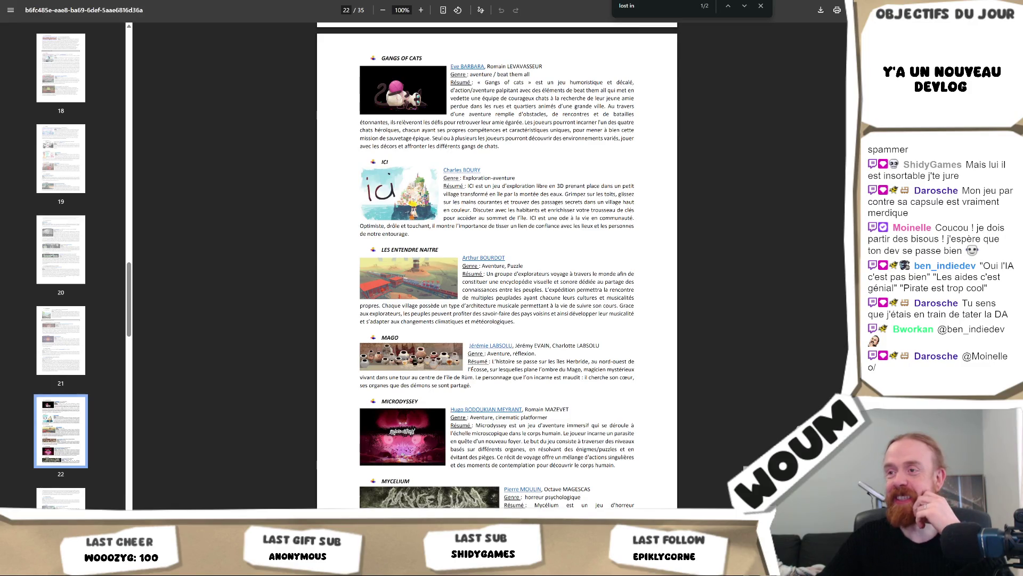
scroll(497, 267, down, 3)
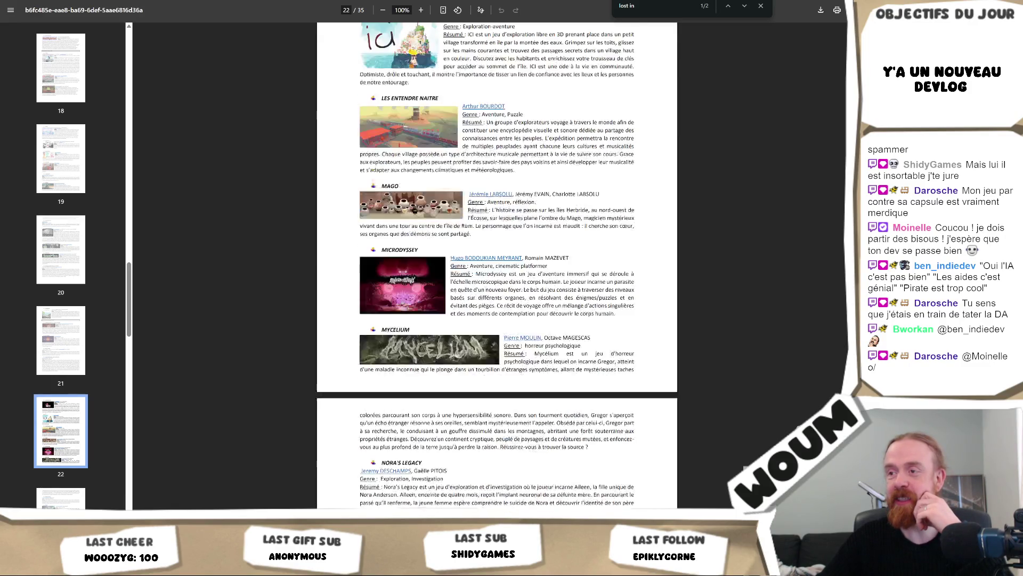
scroll(497, 267, down, 2)
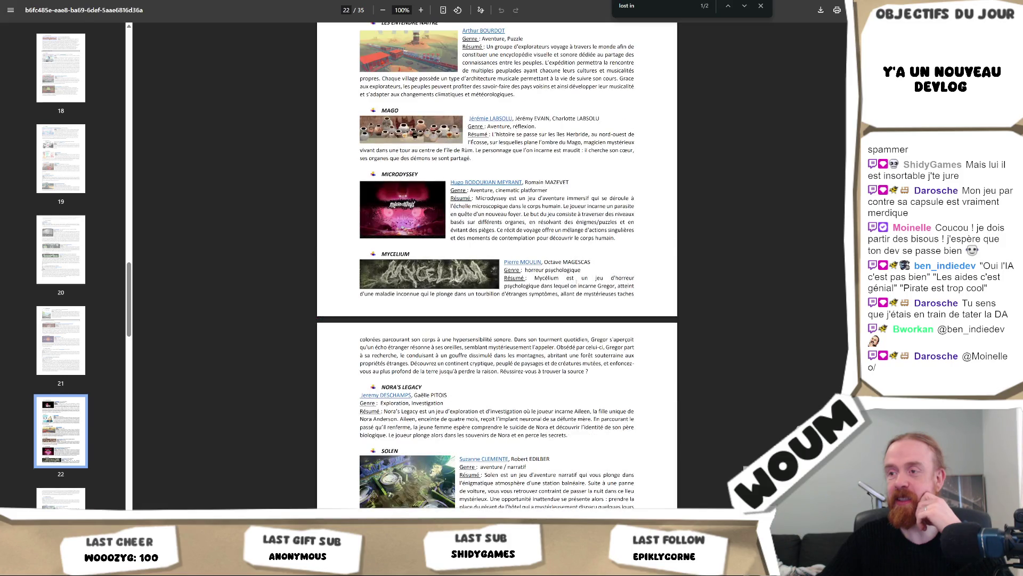
scroll(496, 267, down, 1)
scroll(496, 267, down, 2)
scroll(576, 282, down, 2)
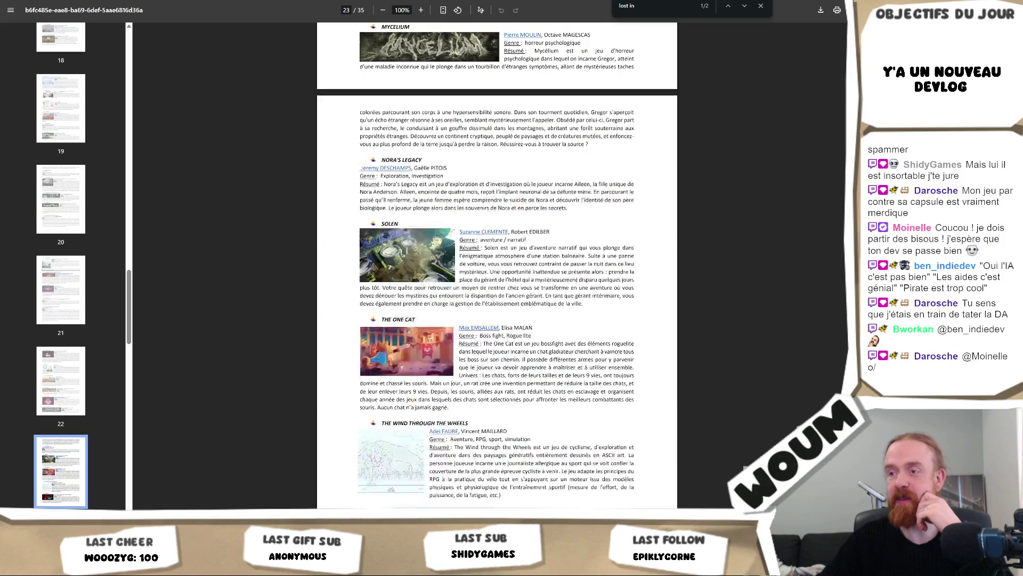
scroll(496, 266, down, 2)
scroll(576, 282, down, 2)
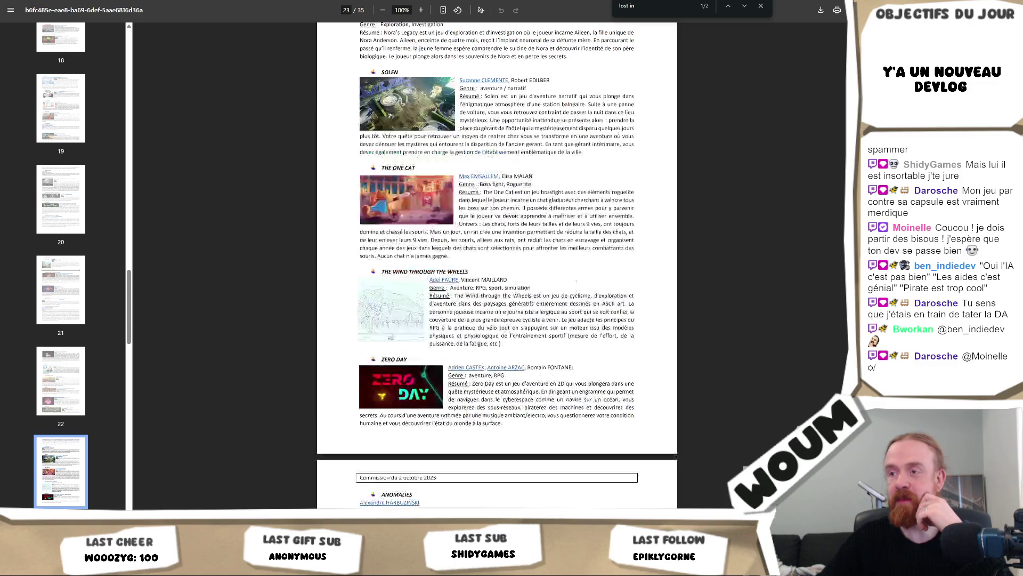
scroll(576, 283, down, 2)
scroll(576, 283, down, 4)
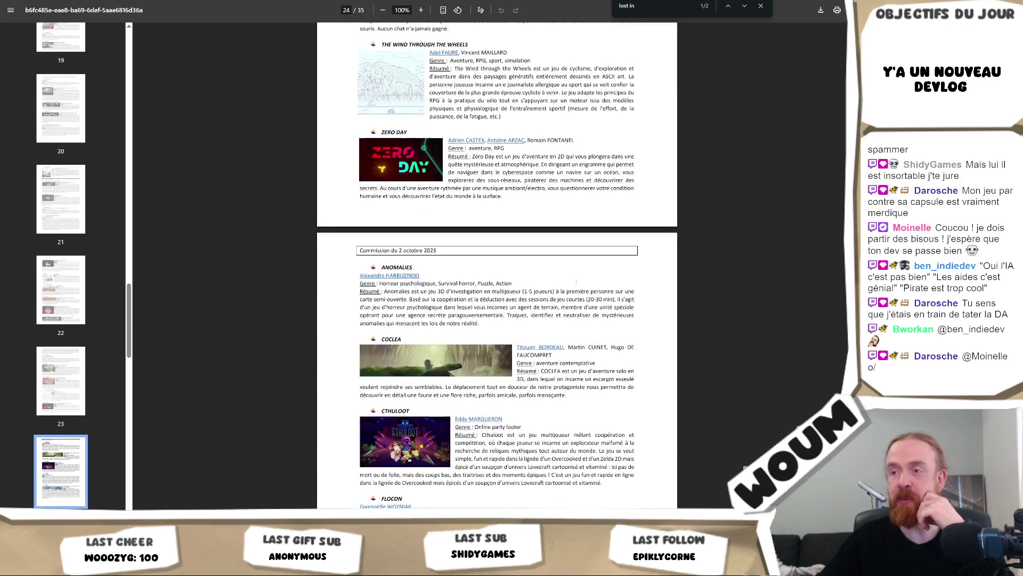
scroll(576, 283, down, 4)
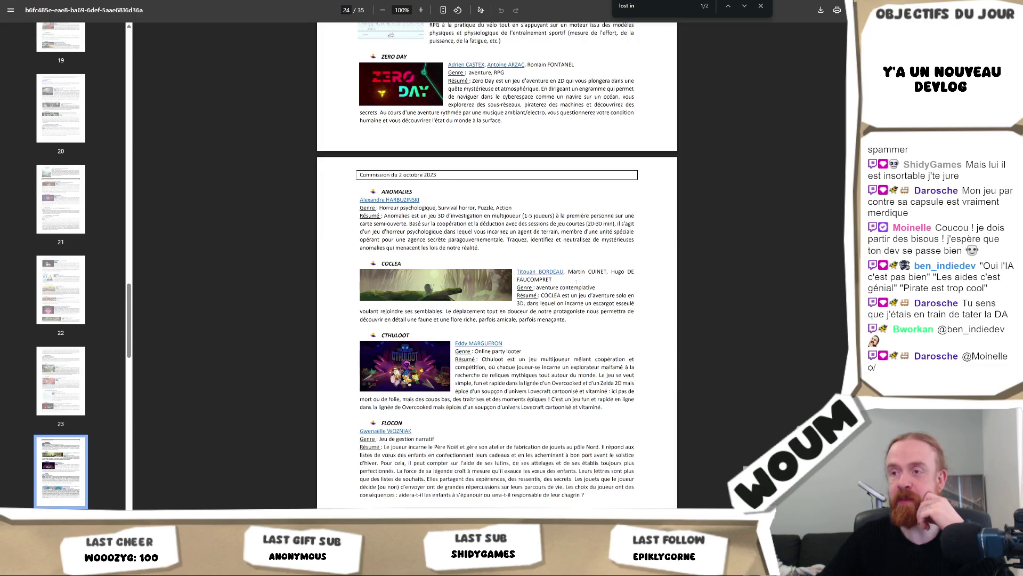
scroll(577, 283, down, 2)
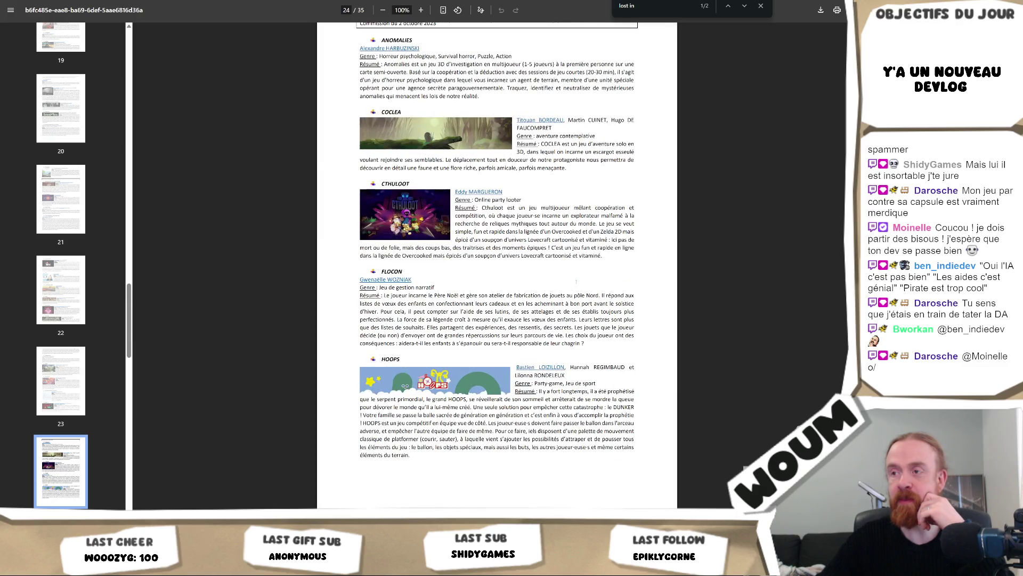
Step: Scroll to page 25, then find 'mouton' to jump to Leadersheep on page 19
scroll(576, 282, down, 4)
scroll(576, 282, down, 2)
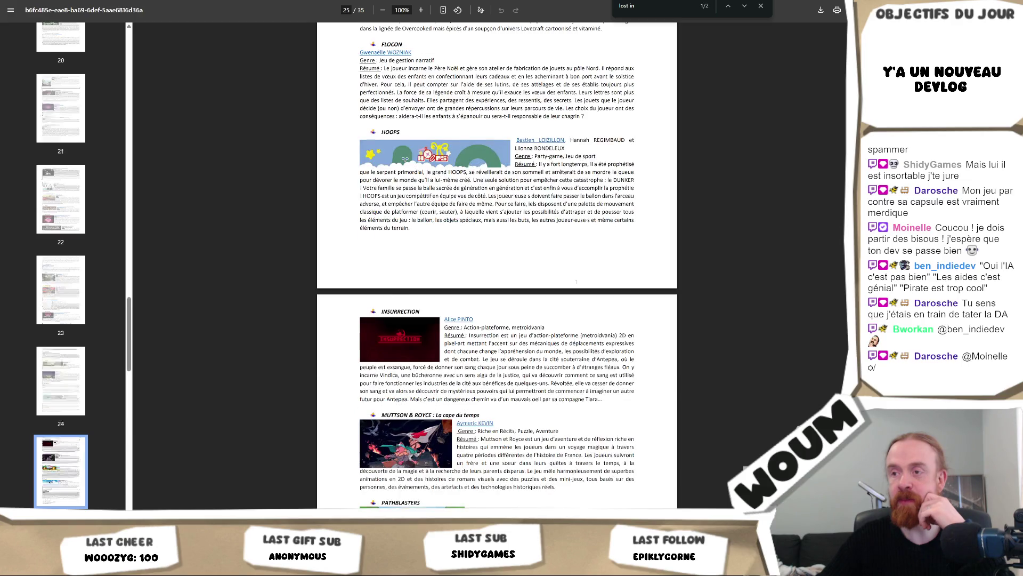
scroll(576, 283, down, 2)
text(mouton)
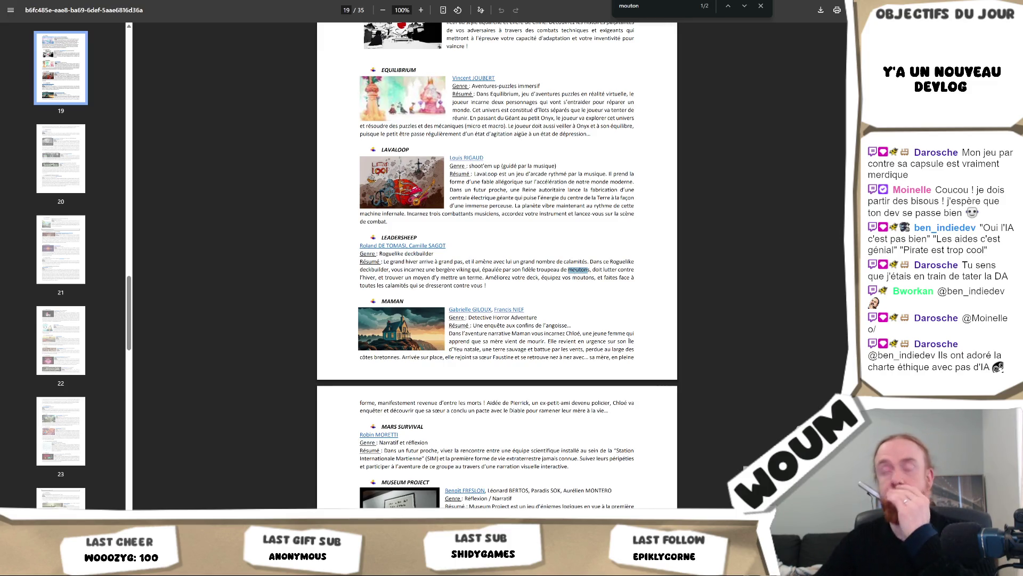
scroll(497, 267, up, 5)
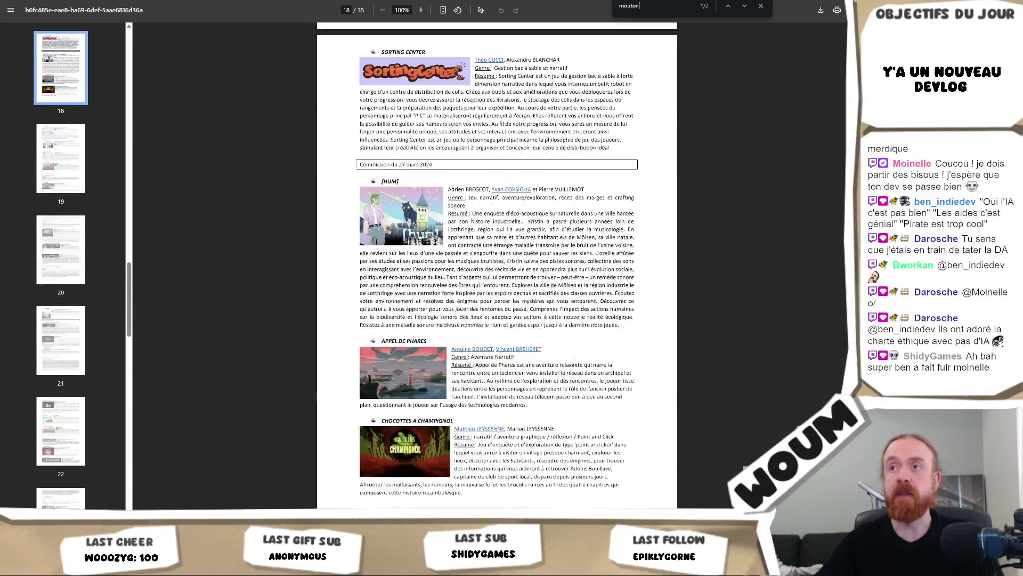
scroll(575, 273, up, 3)
scroll(575, 273, down, 10)
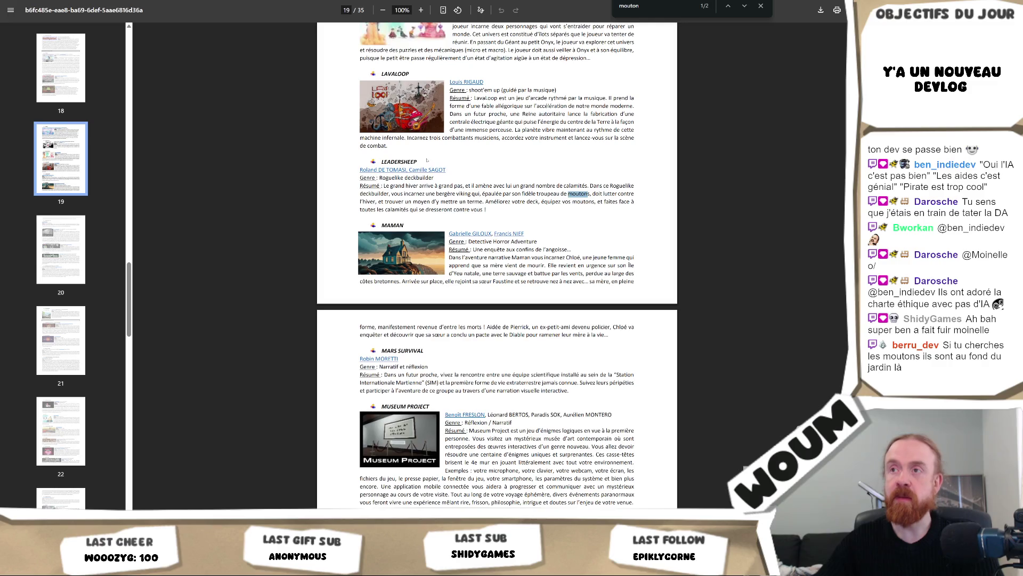
Step: Google 'LEADERSHEEP jeu' in a new tab using the title copied from the PDF
double_click(399, 162)
key(ctrl+c)
key(ctrl+t)
key(ctrl+v)
text(jeu)
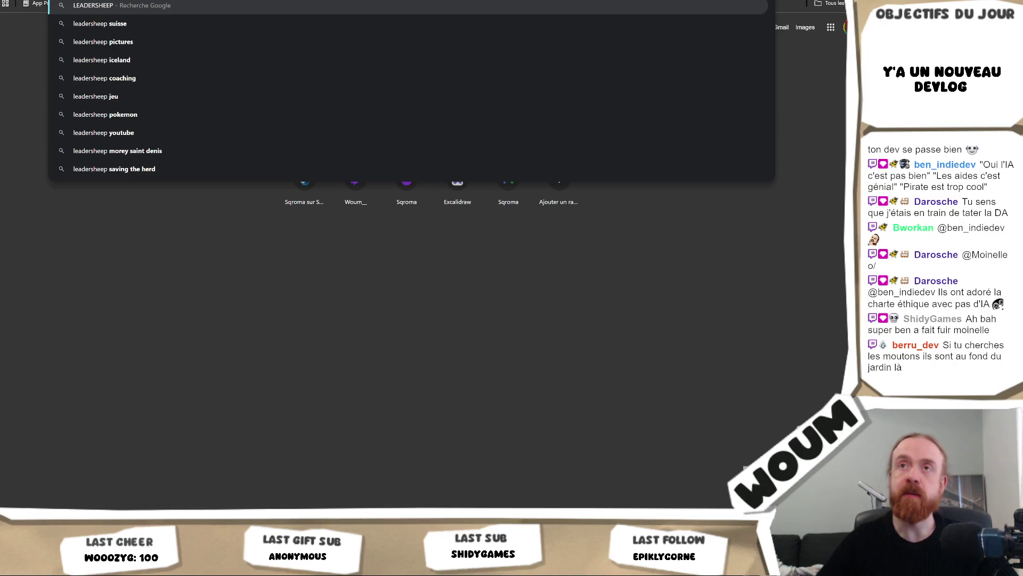
key(Return)
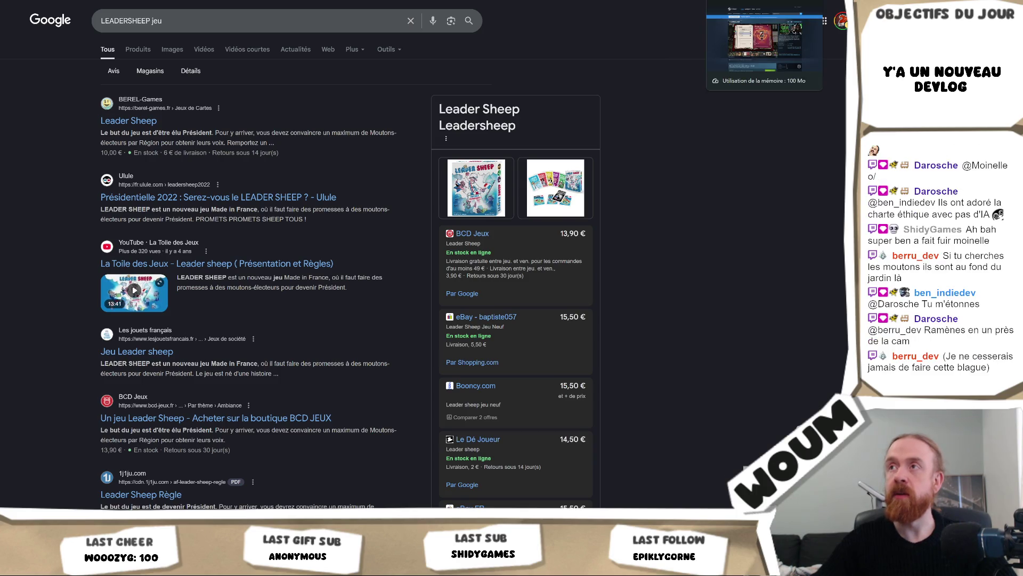
Step: Open the selected title's context menu in the PDF, then return to the search results
key(ctrl+Tab)
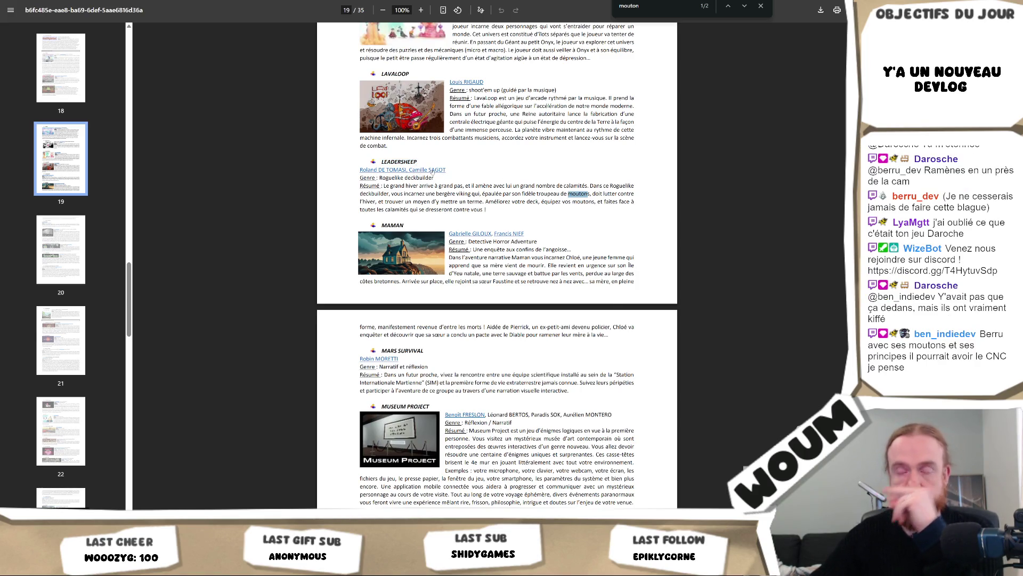
right_click(433, 170)
click(511, 266)
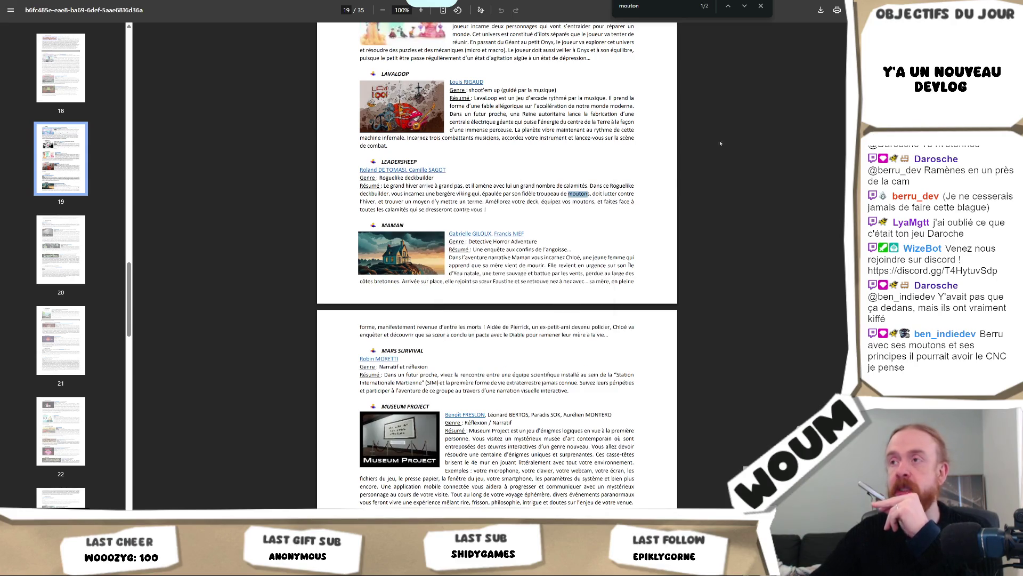
key(ctrl+Tab)
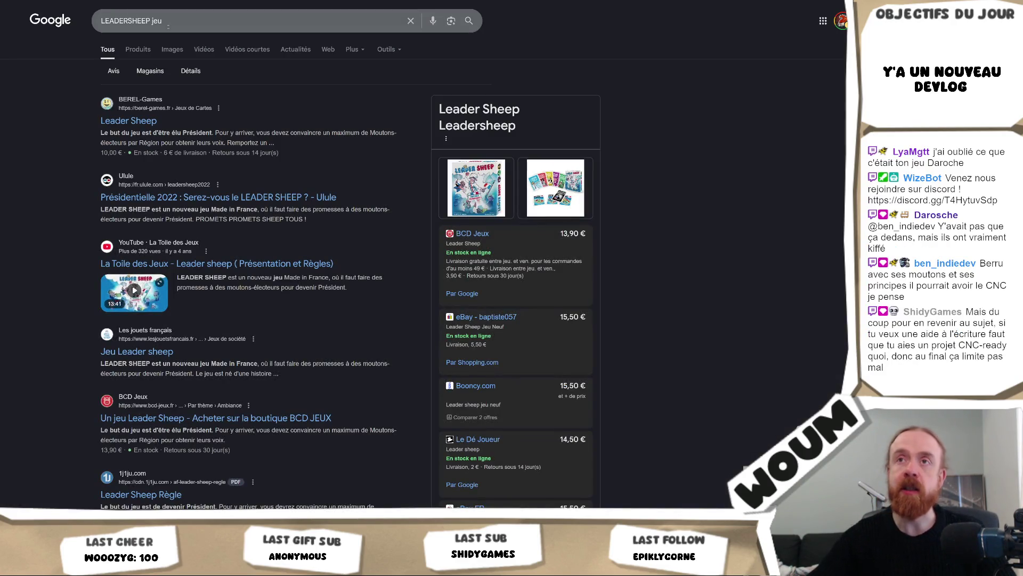
Step: Search Google for the game title together with the studio's pasted contact e-mail
click(169, 21)
key(BackSpace)
key(BackSpace)
key(BackSpace)
key(ctrl+v)
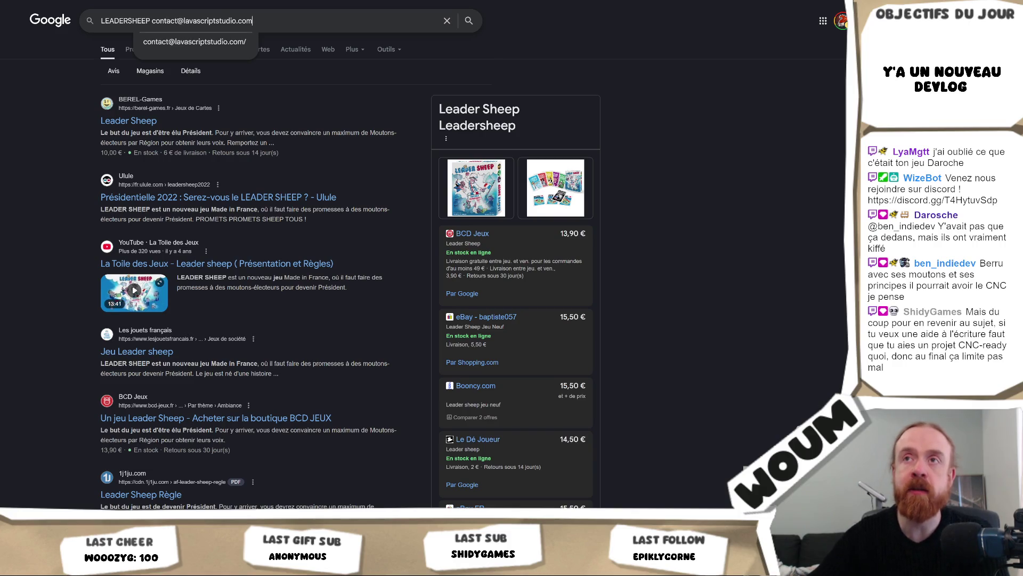
key(Return)
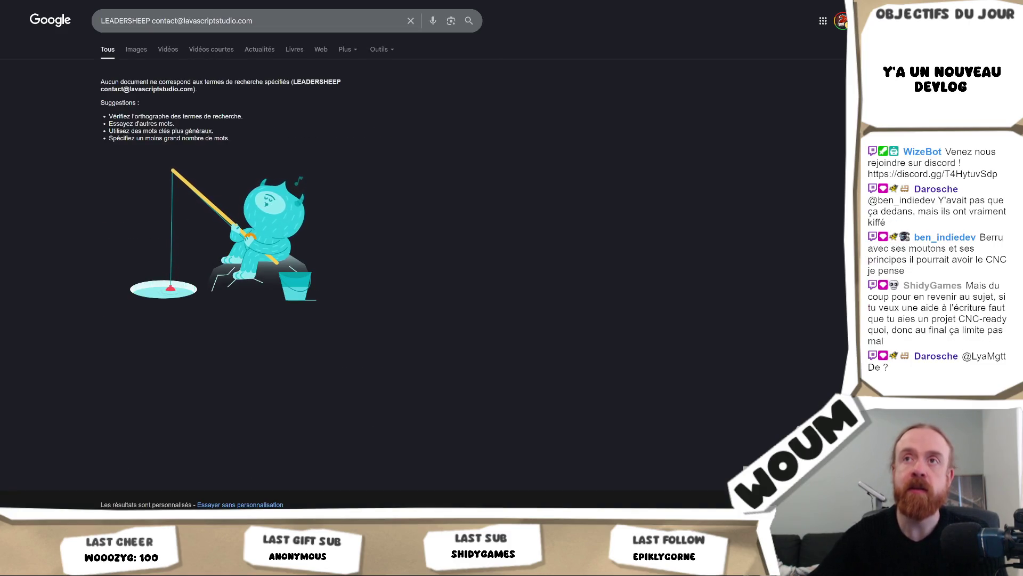
Step: Narrow the search to 'lavascriptstudio.com' and open Lavascript Studio's Sneaky Seekers Reddit post
drag(100, 21, 178, 21)
key(BackSpace)
key(Return)
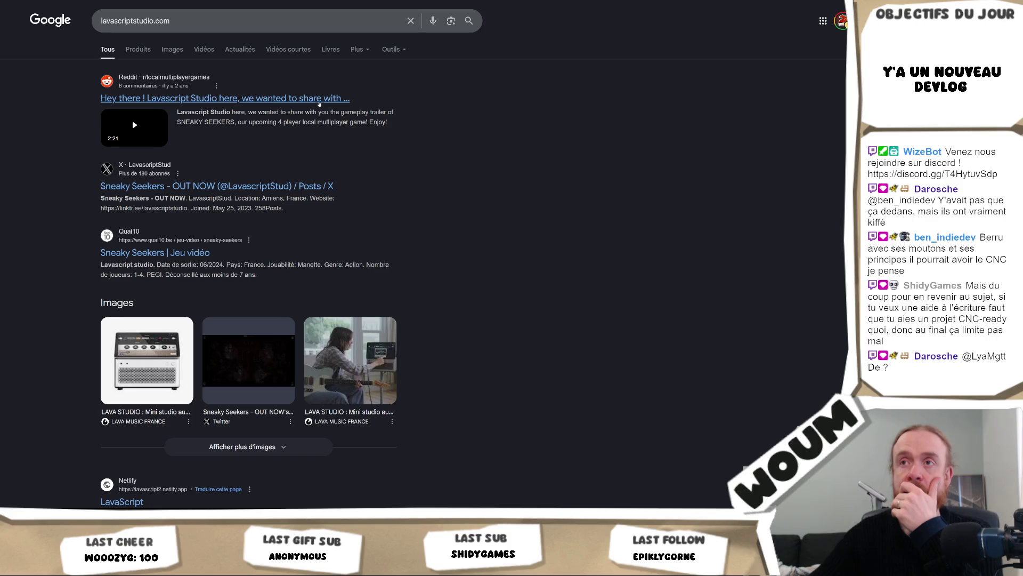
click(321, 100)
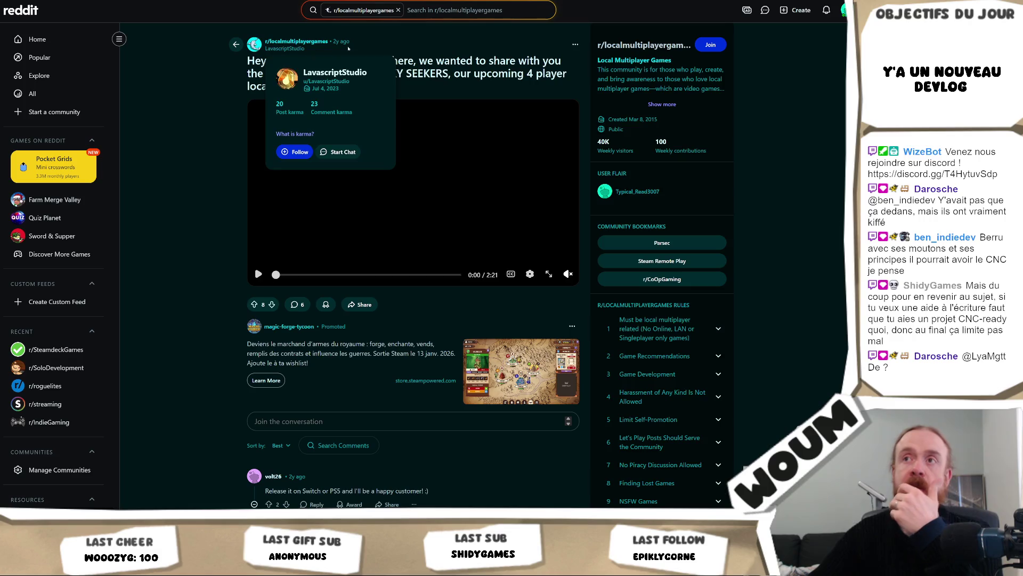
Step: Open the u/LavascriptStudio profile and read down through its Sneaky Seekers posts and comments
click(290, 49)
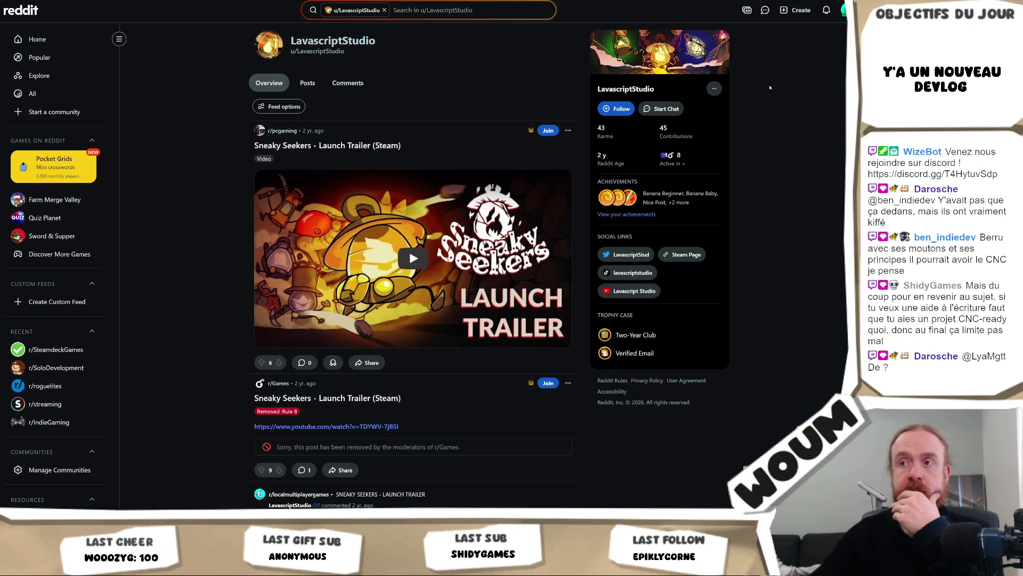
scroll(769, 87, down, 15)
scroll(776, 92, down, 15)
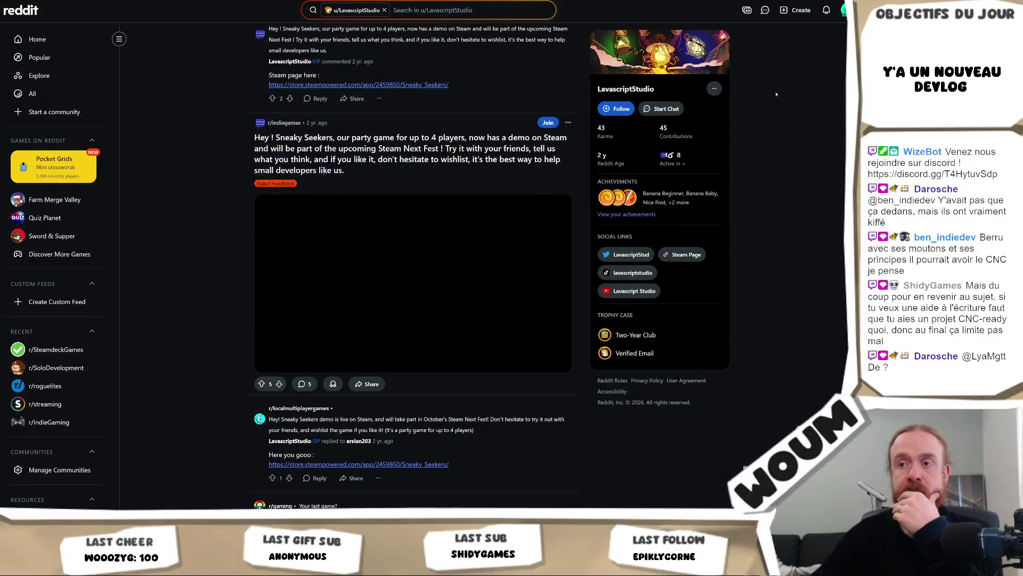
scroll(776, 93, down, 5)
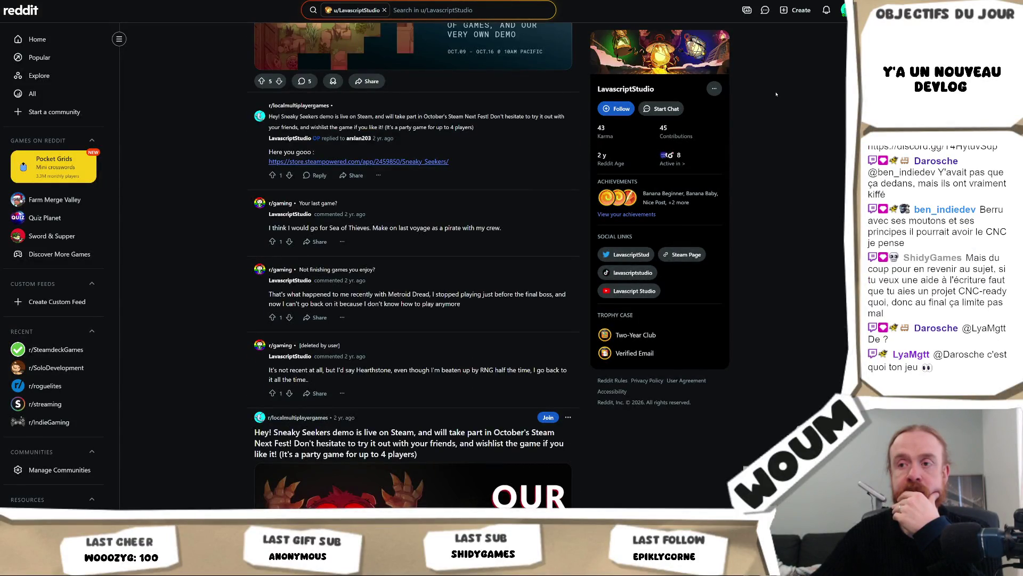
scroll(776, 95, up, 5)
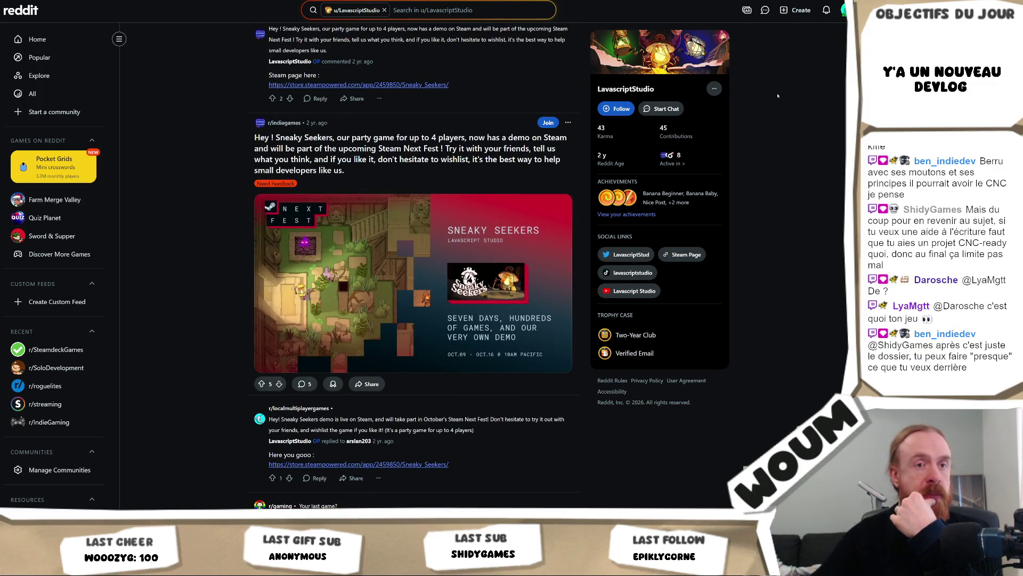
scroll(778, 96, down, 4)
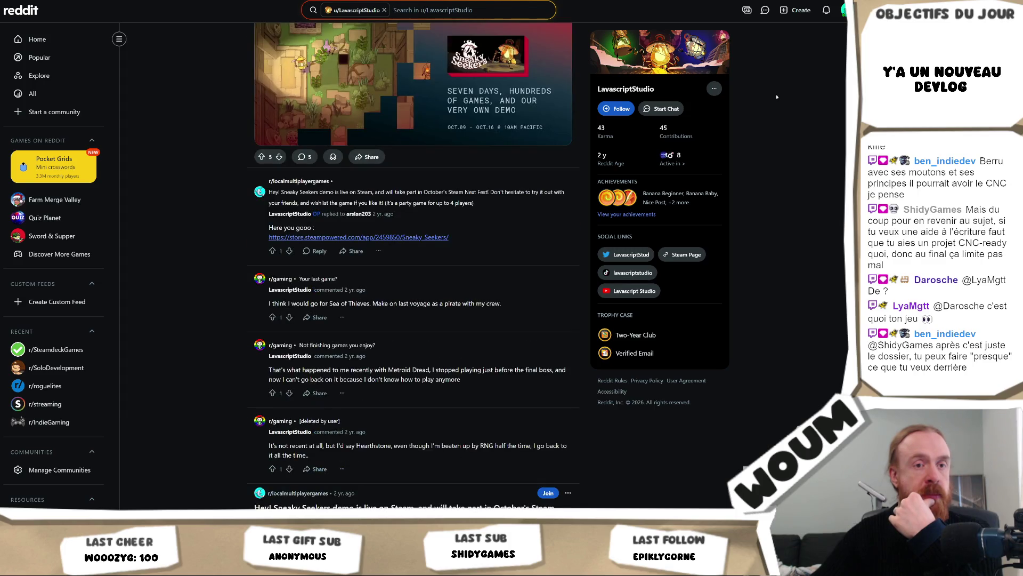
scroll(776, 96, down, 8)
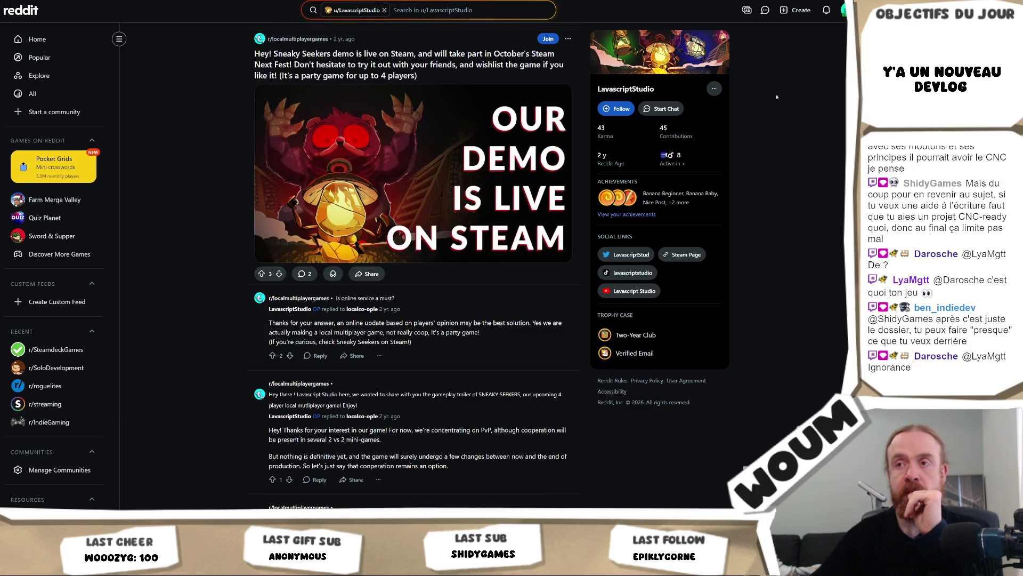
scroll(777, 96, down, 13)
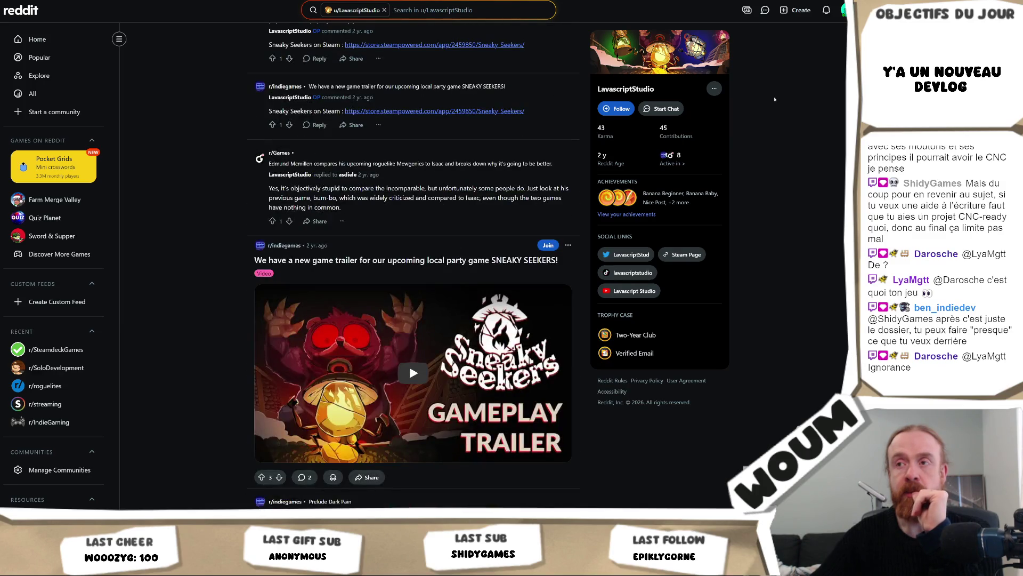
scroll(774, 102, down, 4)
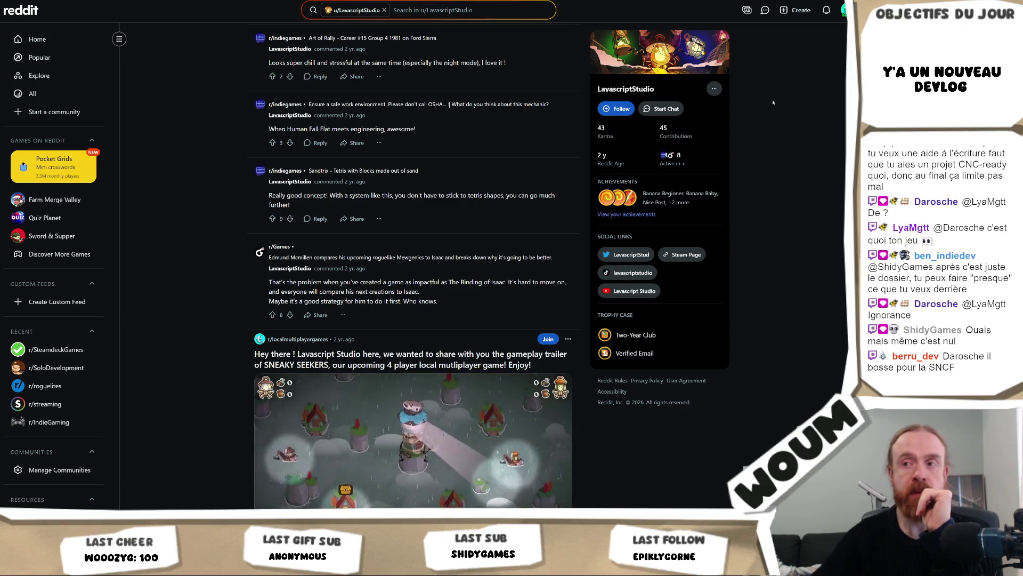
scroll(773, 102, down, 4)
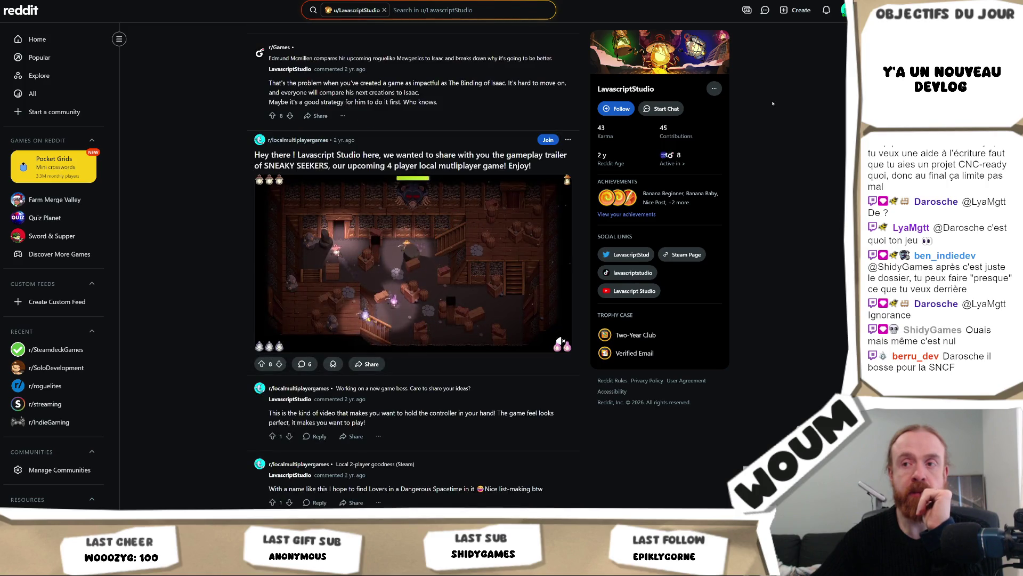
Step: Scroll back up the profile feed to the Sneaky Seekers release-date trailer post
scroll(773, 103, up, 7)
scroll(772, 104, up, 6)
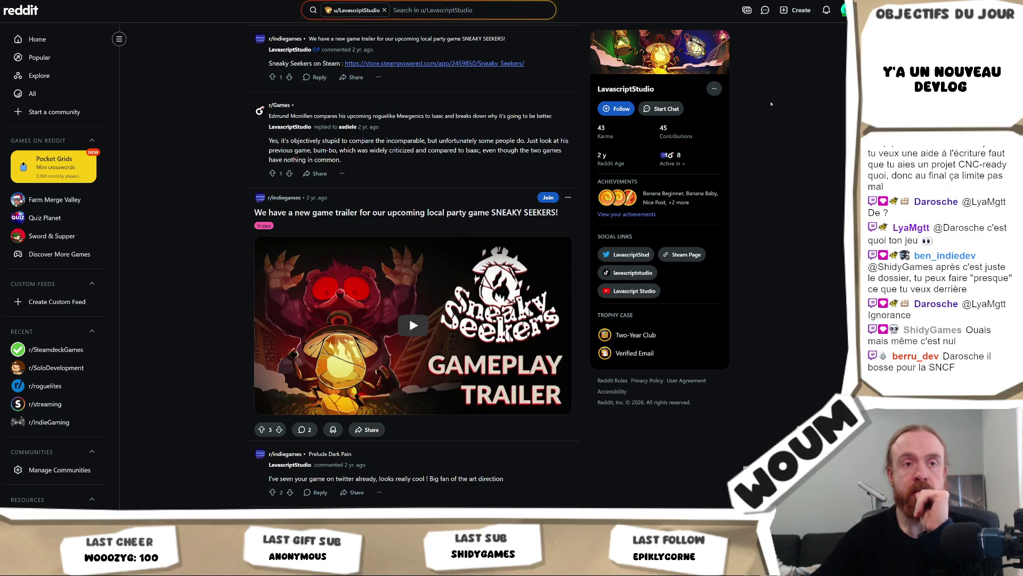
scroll(771, 104, up, 12)
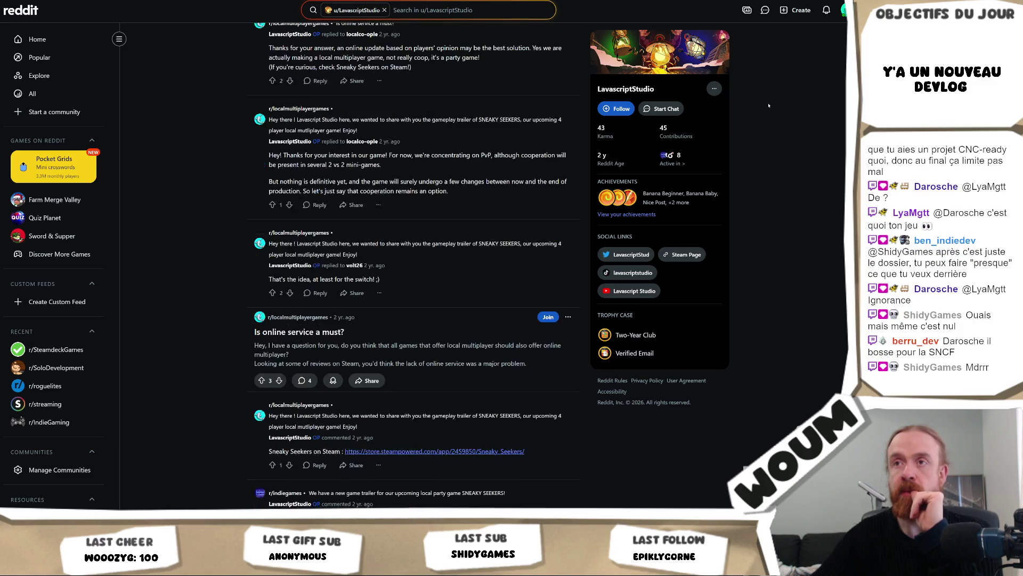
scroll(769, 105, up, 3)
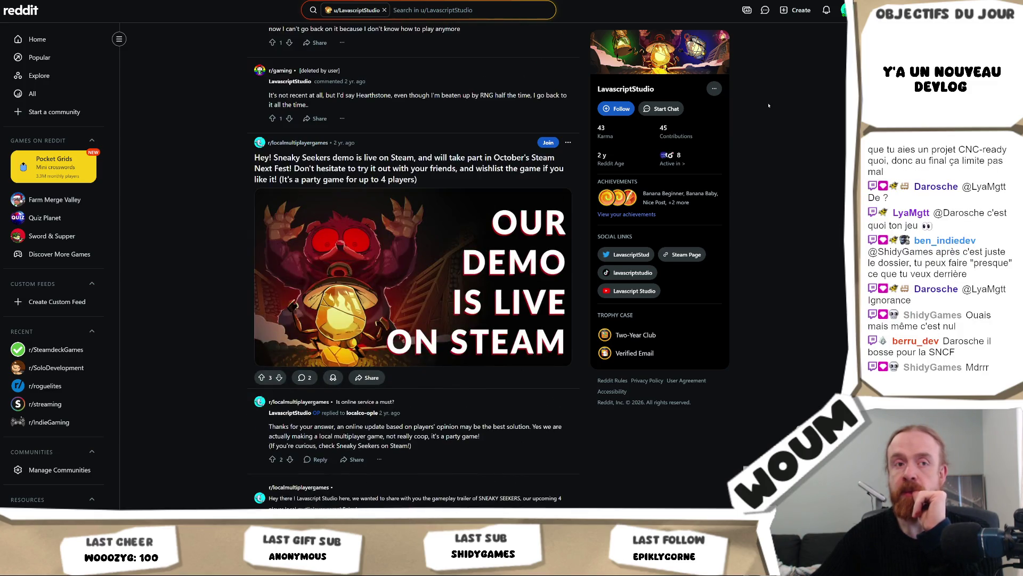
scroll(769, 105, up, 8)
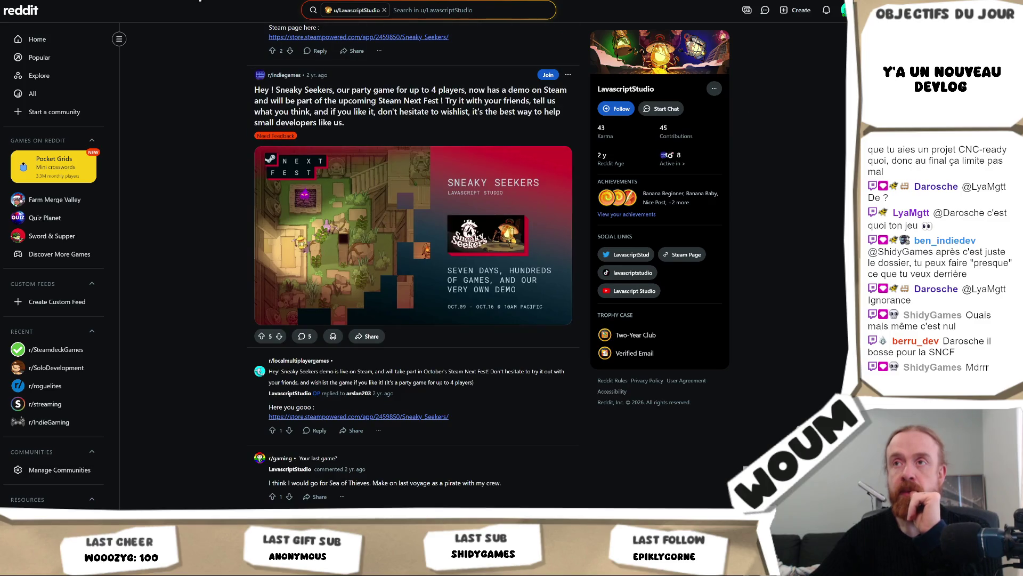
scroll(133, 22, up, 12)
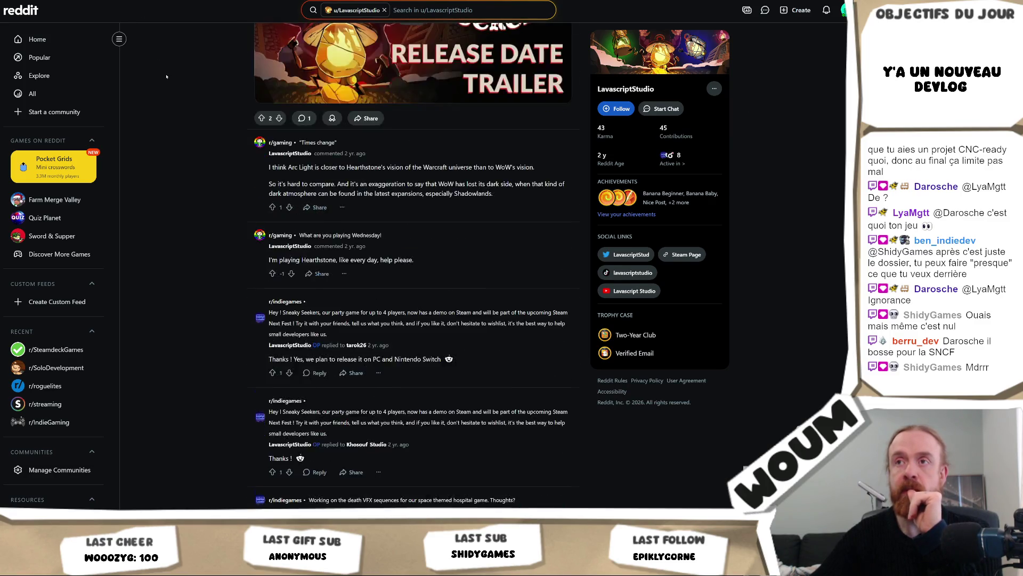
scroll(176, 76, up, 7)
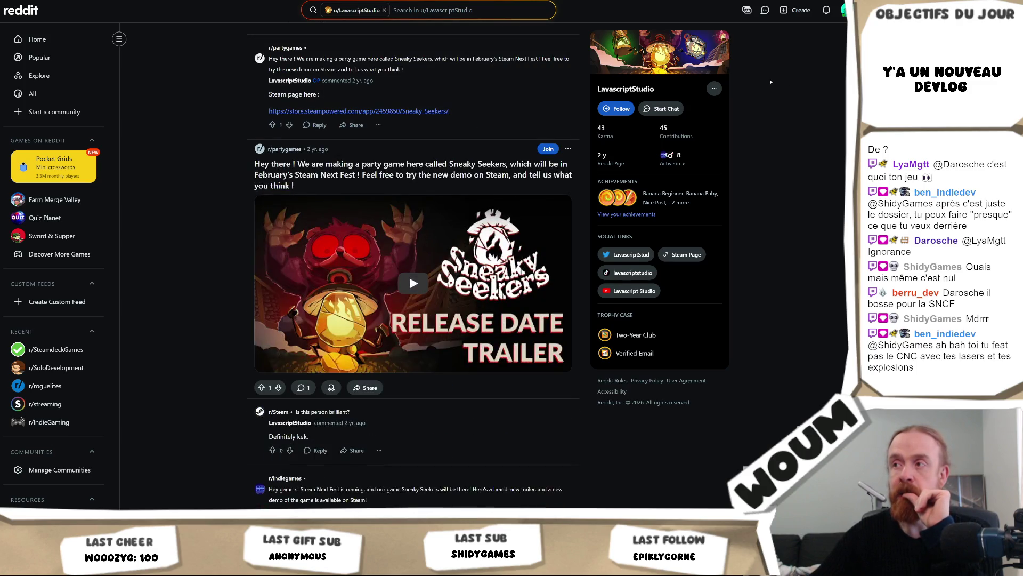
Step: Open the Sneaky Seekers Steam page, check publisher Lavascript Studio, and enlarge the fourth screenshot
click(687, 253)
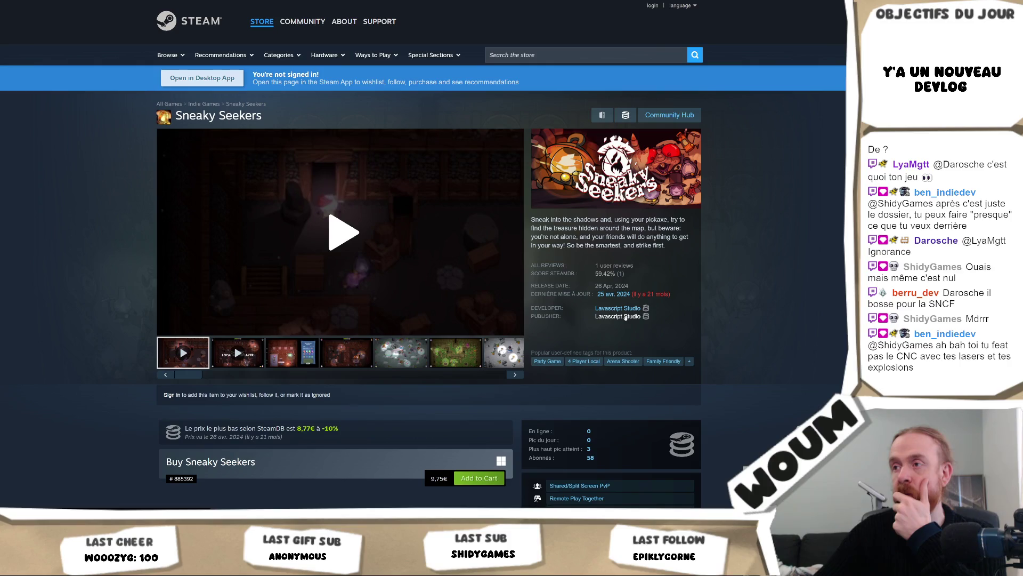
click(604, 317)
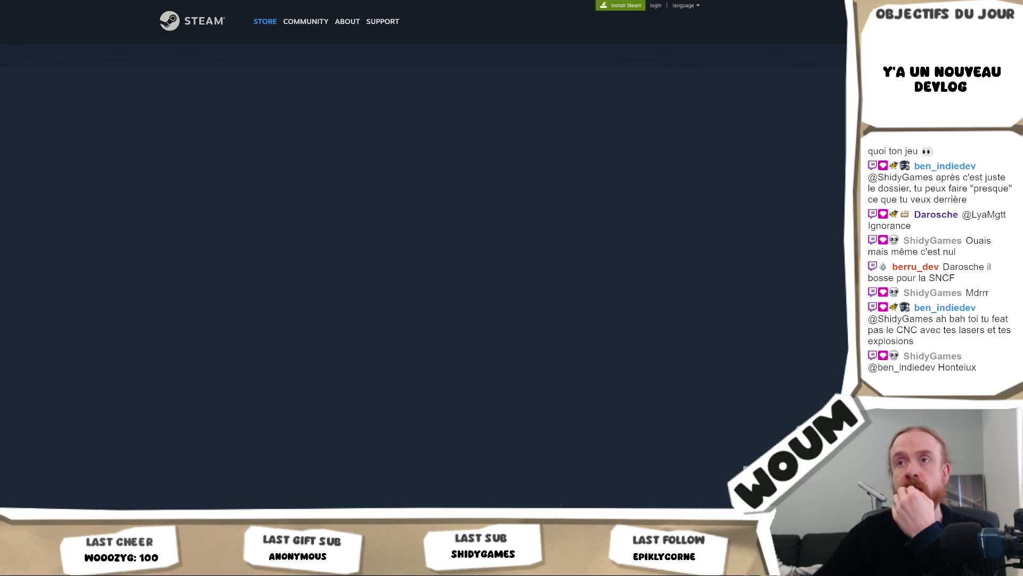
scroll(821, 244, down, 3)
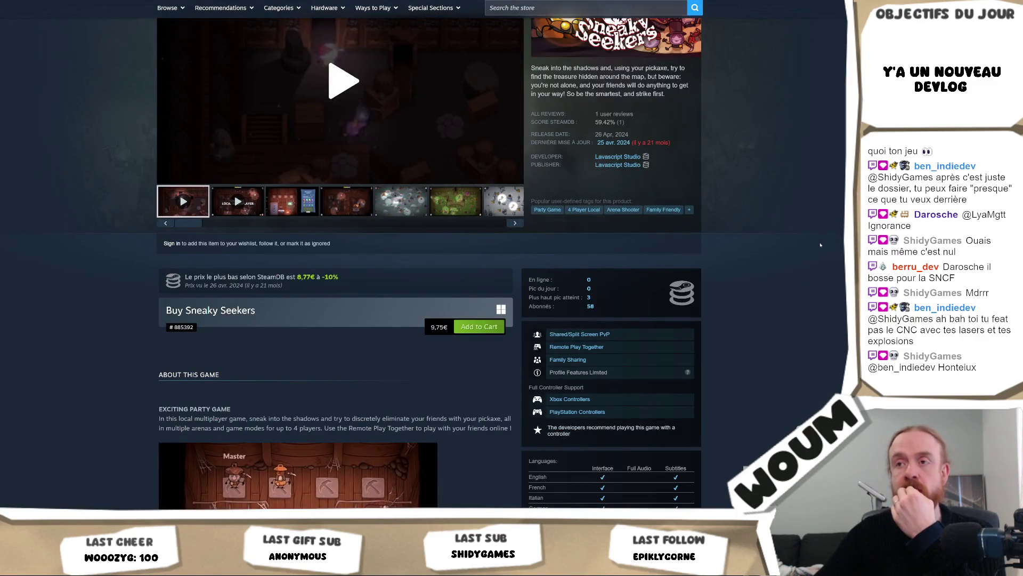
scroll(441, 268, up, 2)
click(361, 282)
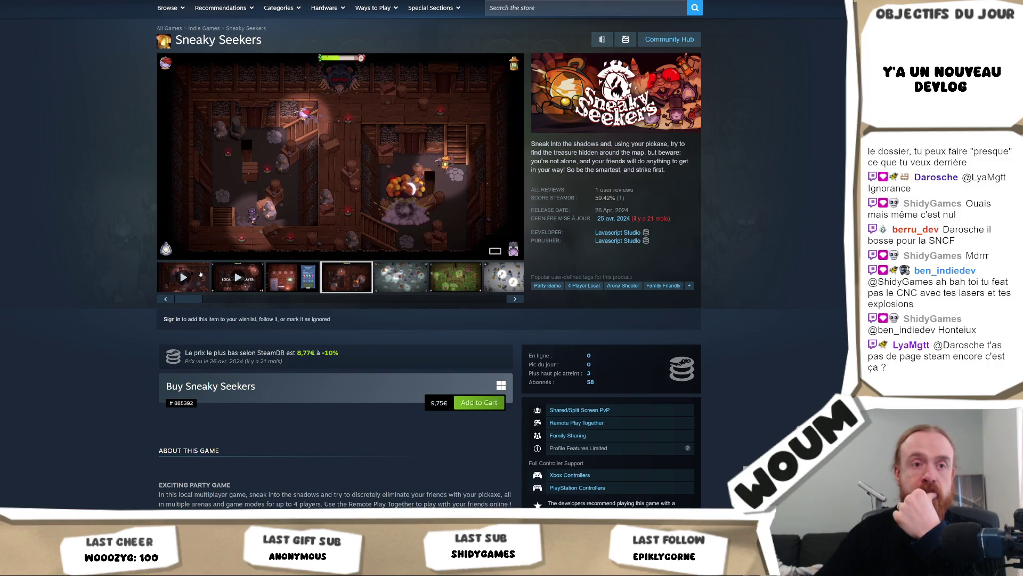
Step: Show the store page reviews in all languages, then return to the Reddit profile tab
scroll(50, 307, down, 3)
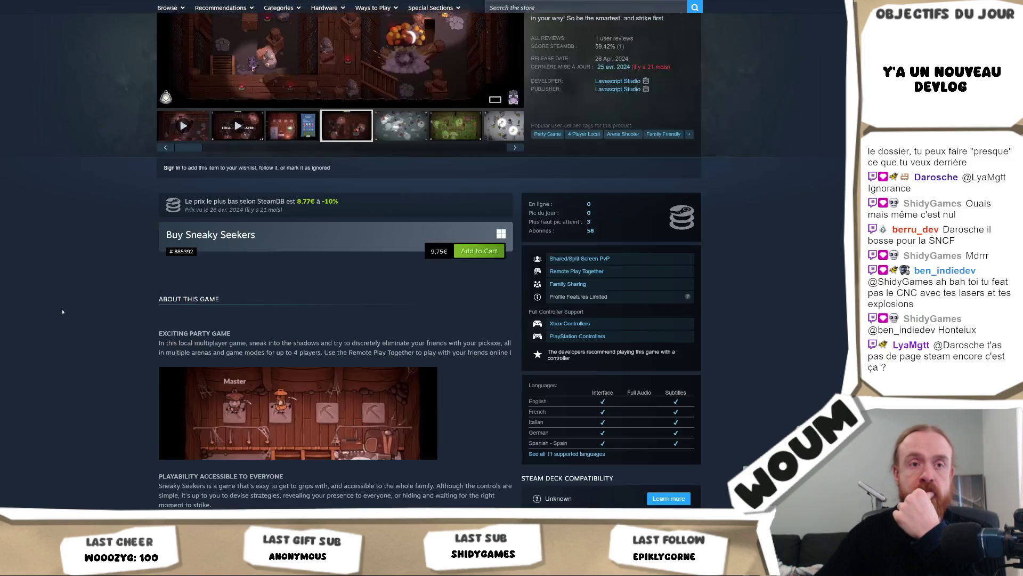
scroll(59, 310, down, 3)
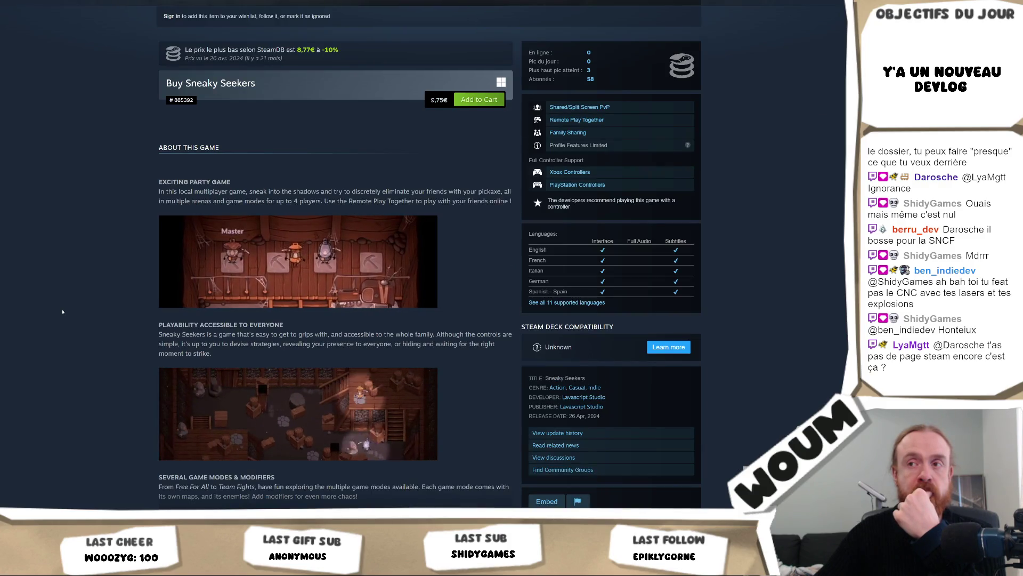
scroll(63, 311, down, 4)
scroll(62, 311, down, 8)
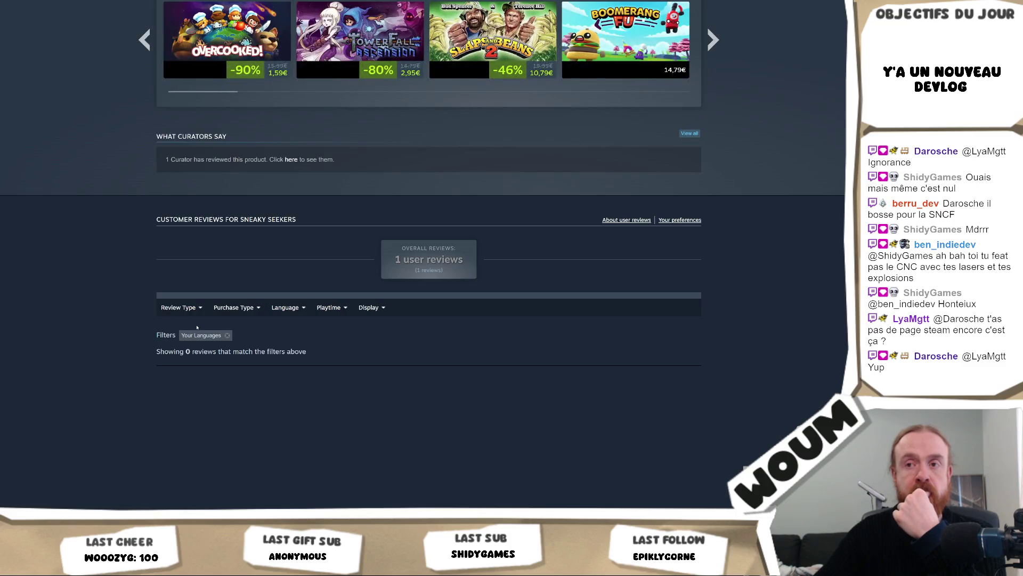
click(202, 335)
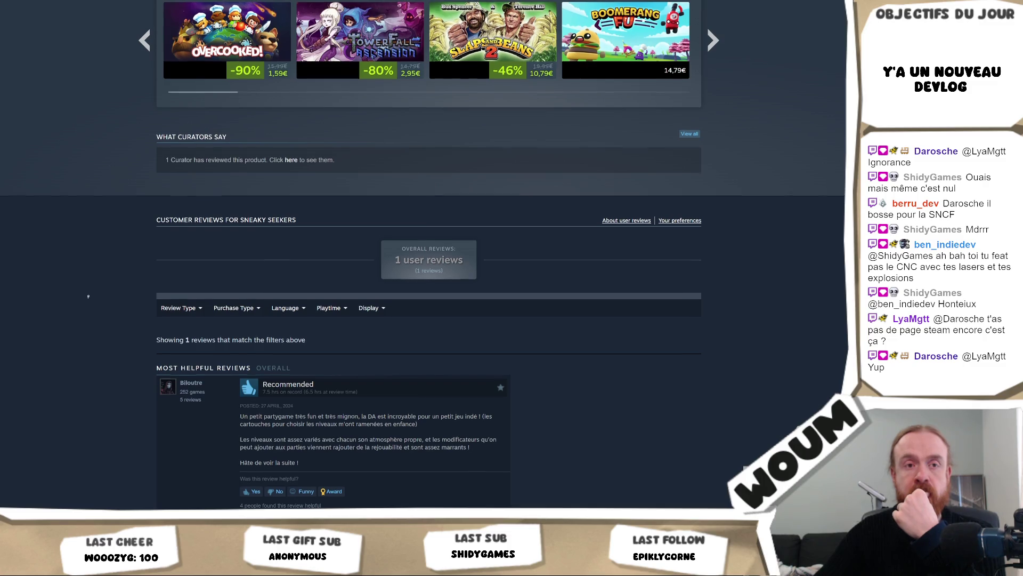
scroll(85, 309, up, 20)
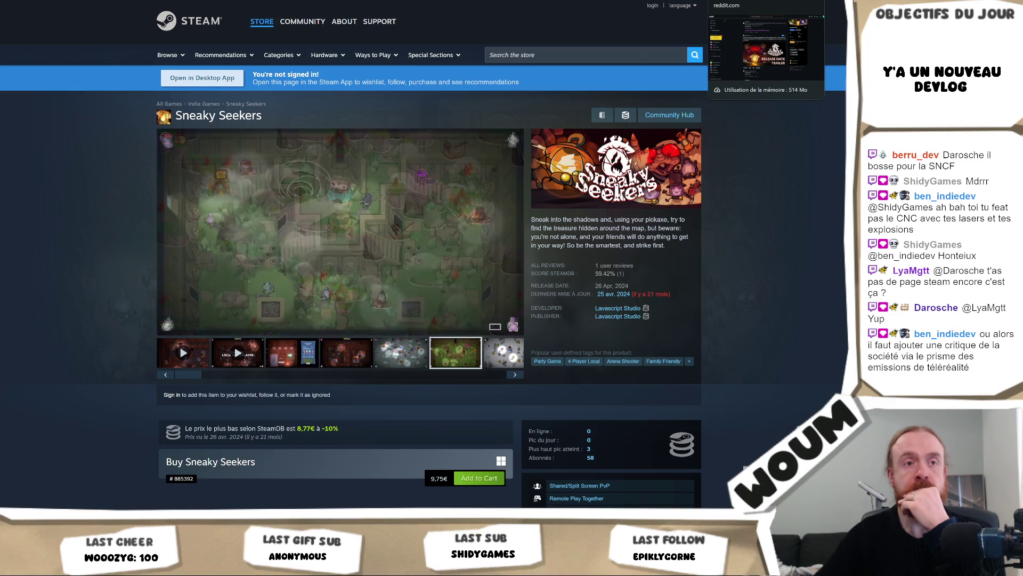
key(ctrl+Tab)
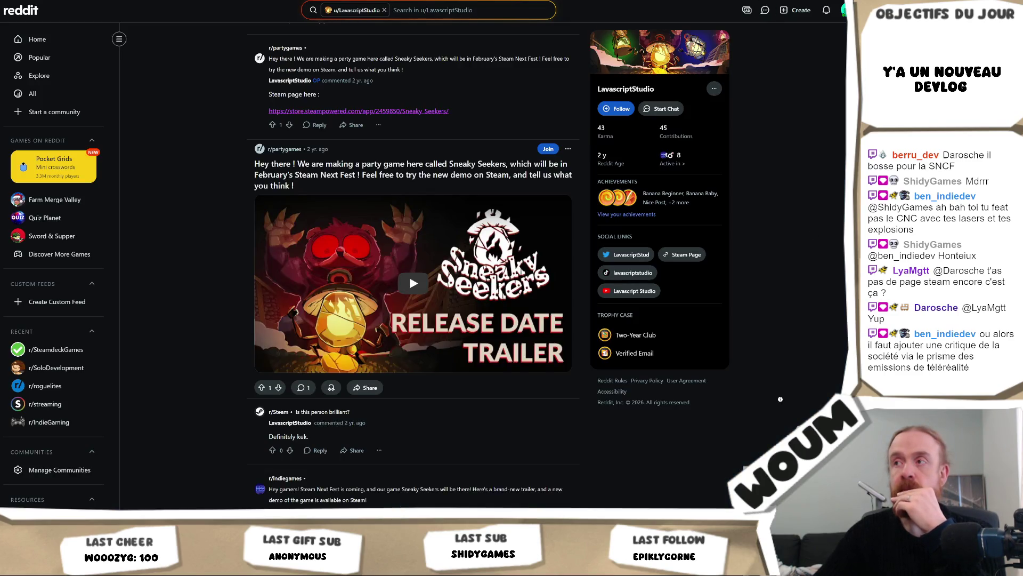
Step: Visit the studio's X profile from Reddit, then close tabs back to the grant-list PDF
scroll(793, 72, up, 10)
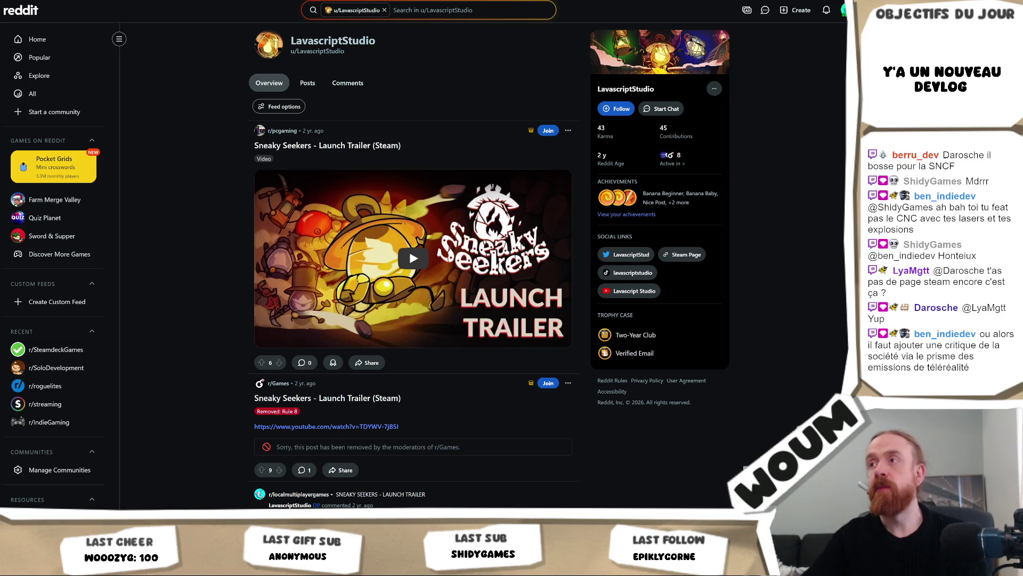
click(628, 254)
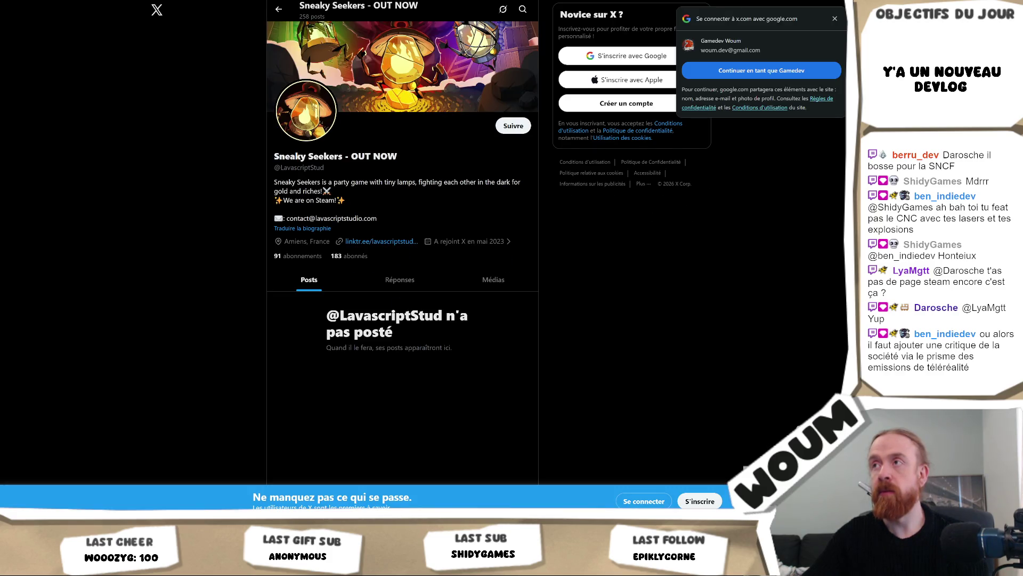
key(ctrl+w)
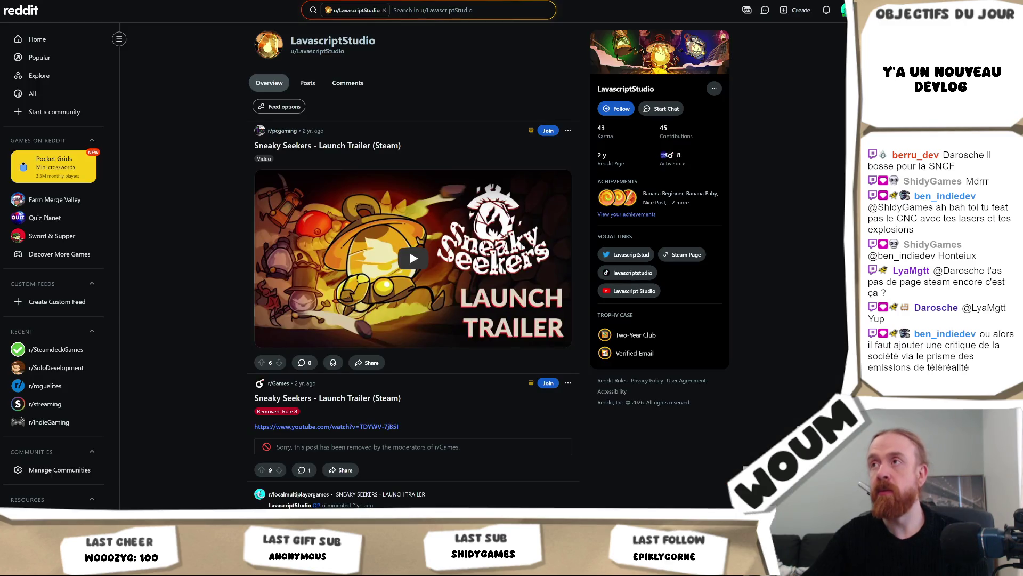
key(ctrl+w)
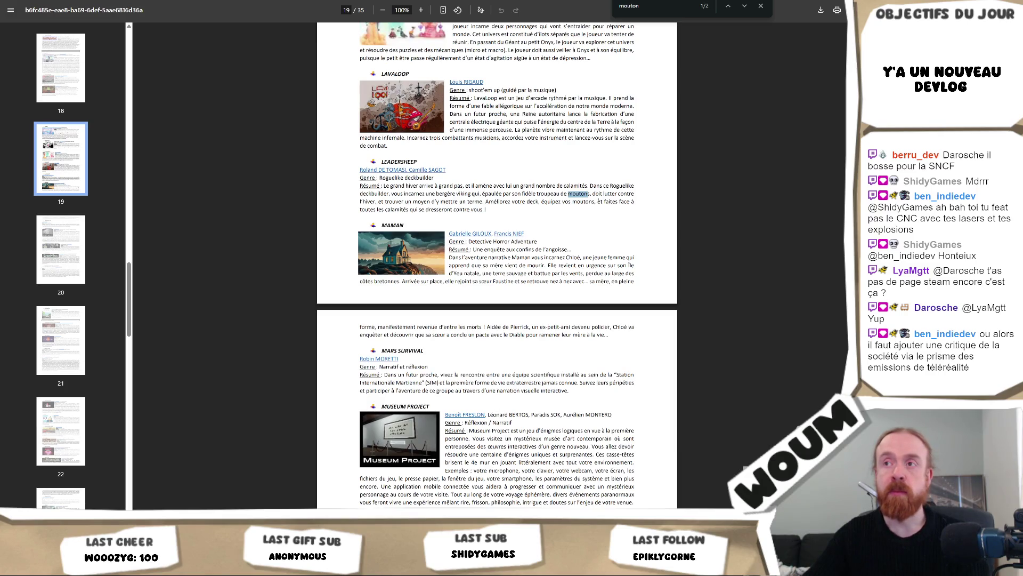
Step: Select and then deselect a line of the Equilibrium summary on page 19
scroll(599, 201, up, 3)
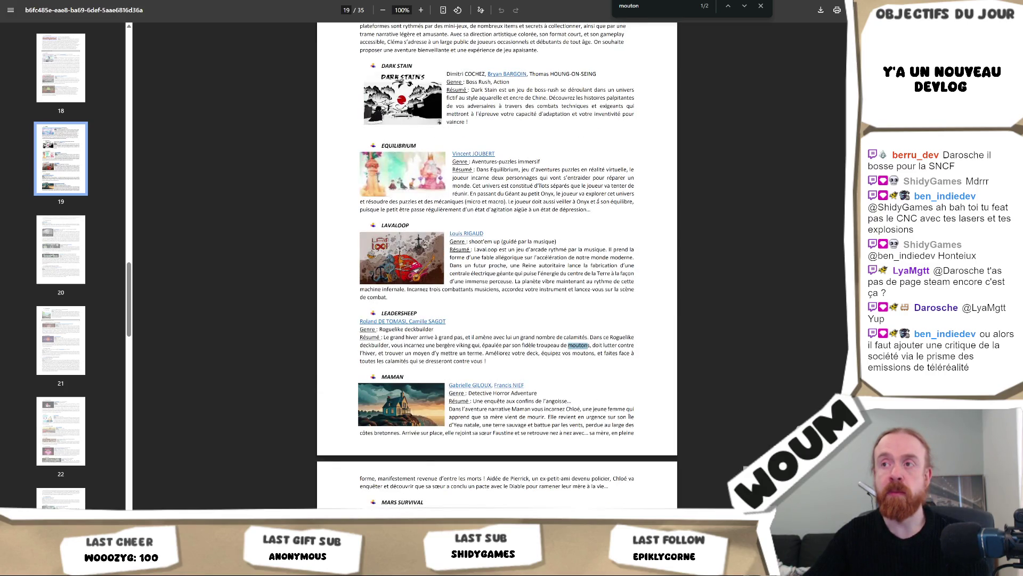
drag(370, 209, 472, 210)
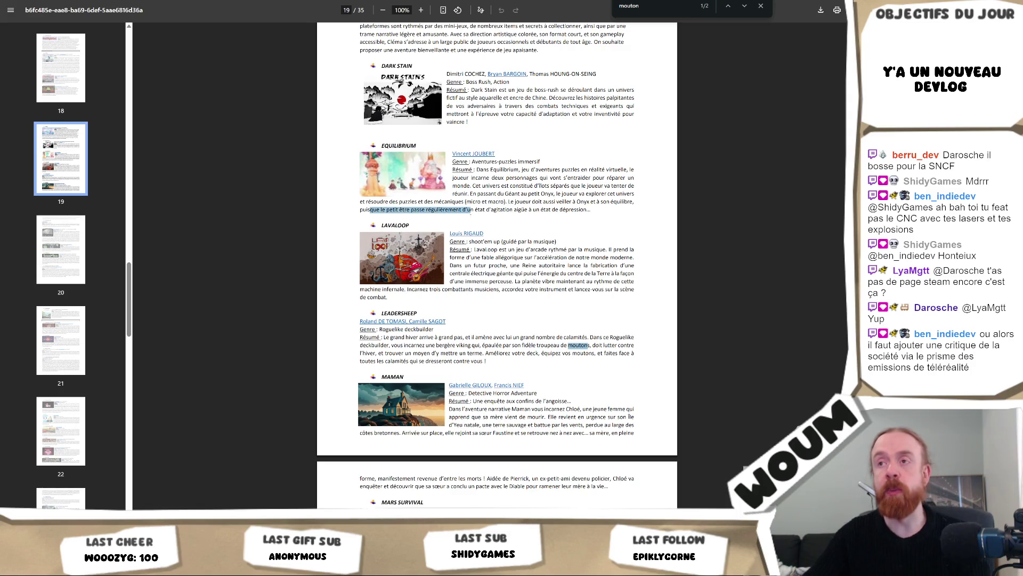
click(419, 225)
Step: Scroll the grant-list PDF down through pages 20–25
scroll(570, 241, down, 2)
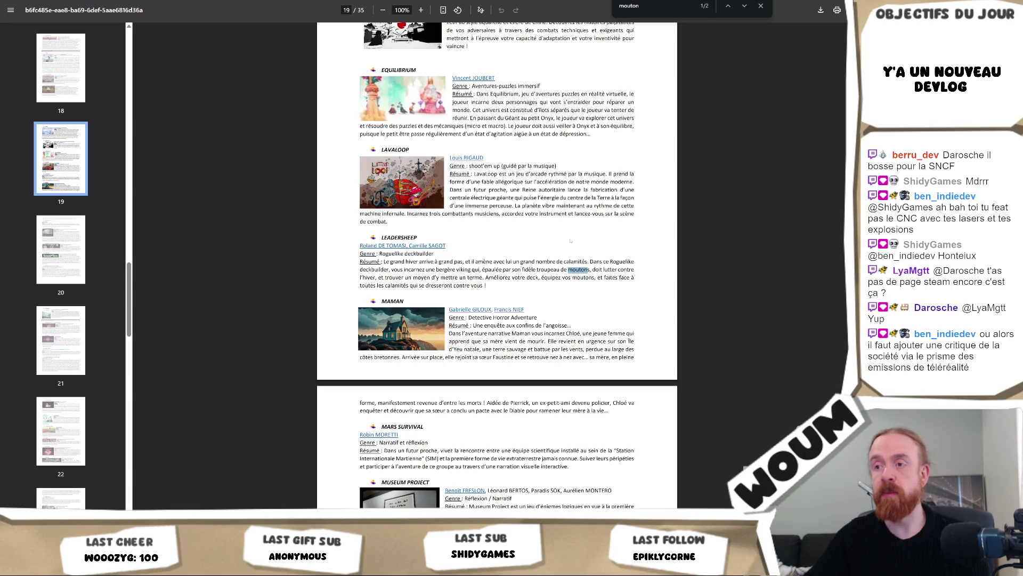
scroll(570, 241, down, 2)
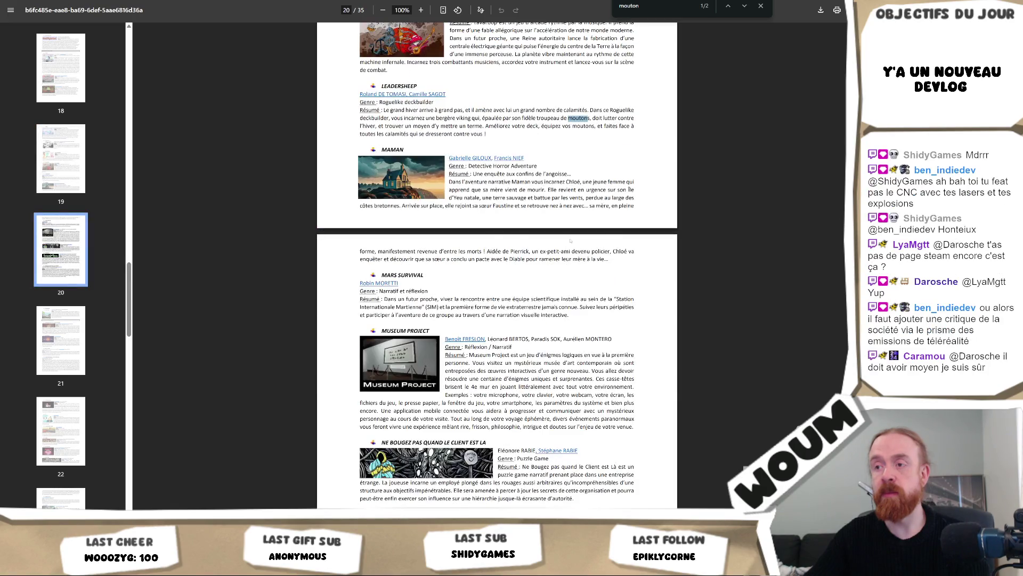
scroll(571, 241, down, 1)
scroll(570, 240, down, 5)
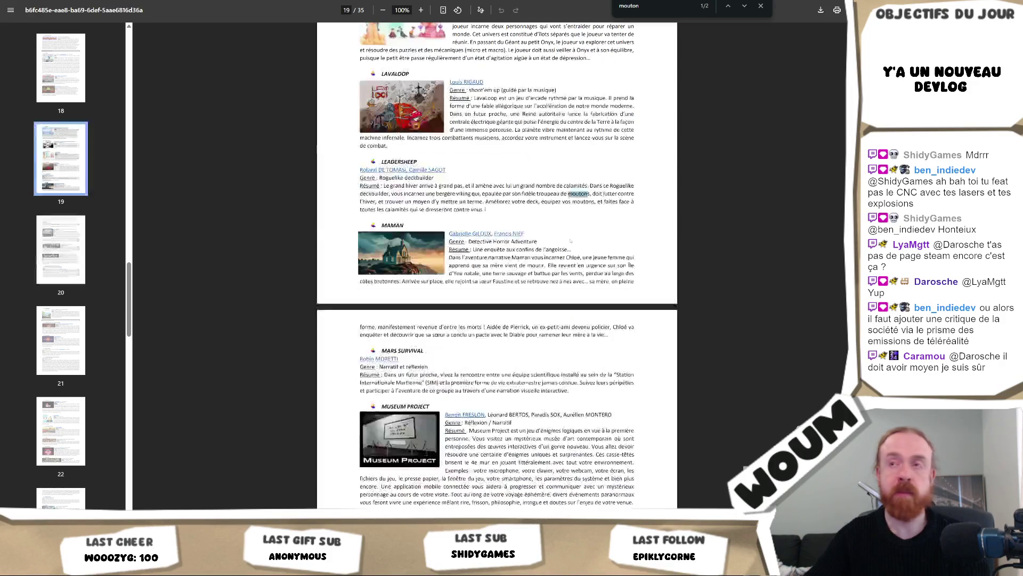
scroll(578, 231, down, 3)
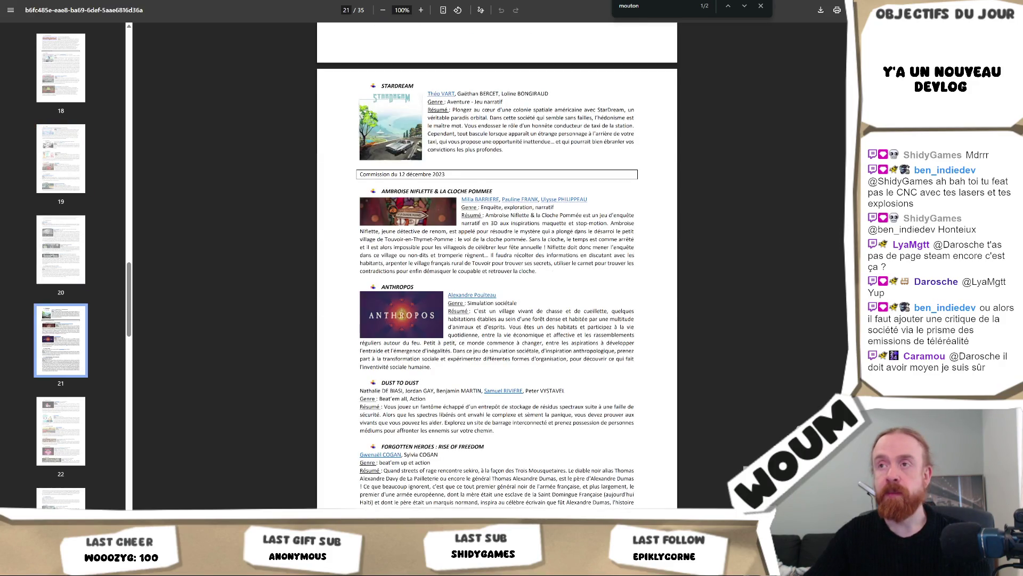
scroll(578, 231, down, 1)
scroll(615, 260, down, 5)
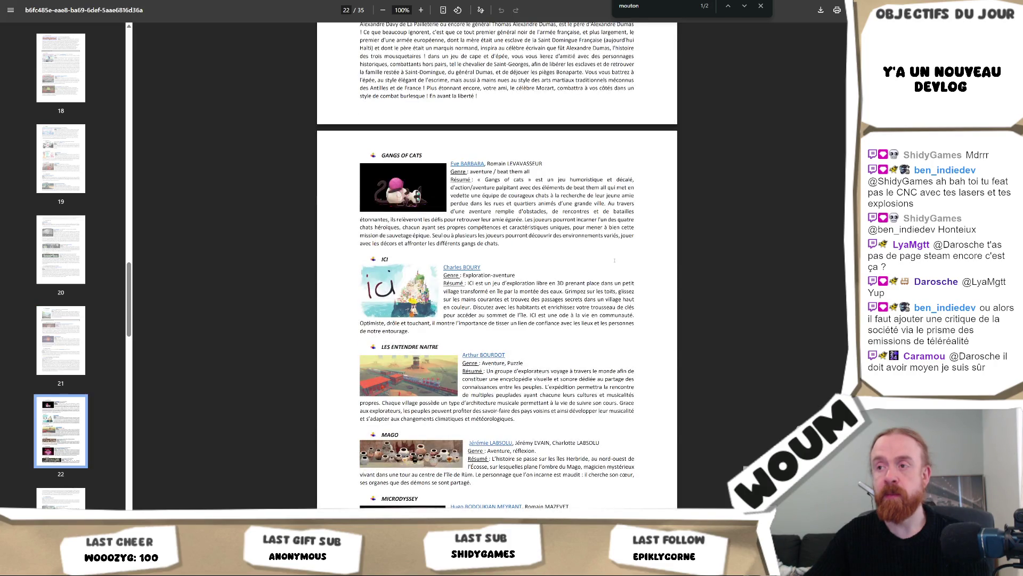
scroll(615, 260, down, 1)
scroll(614, 260, down, 3)
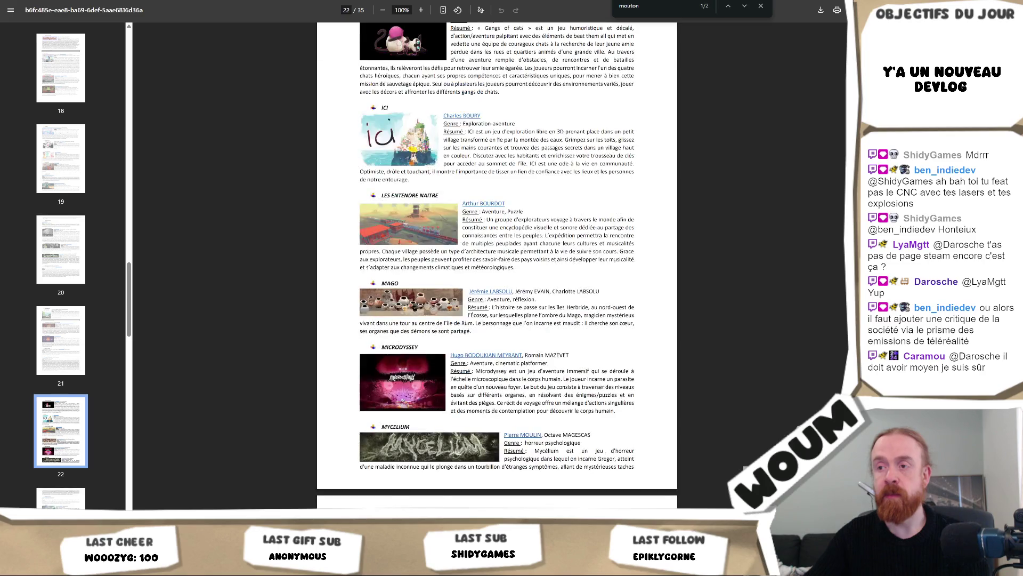
scroll(615, 260, down, 6)
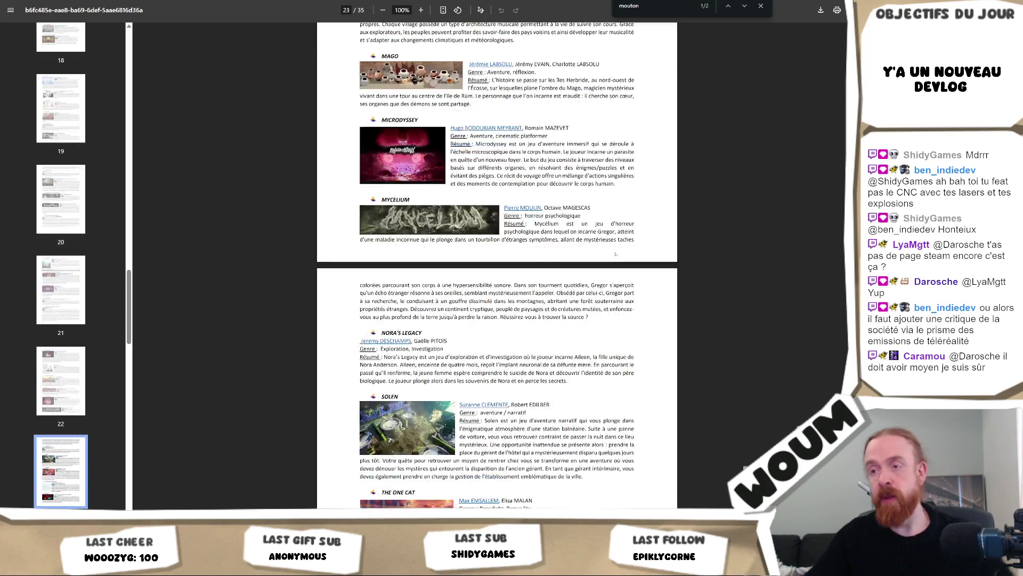
scroll(479, 145, down, 4)
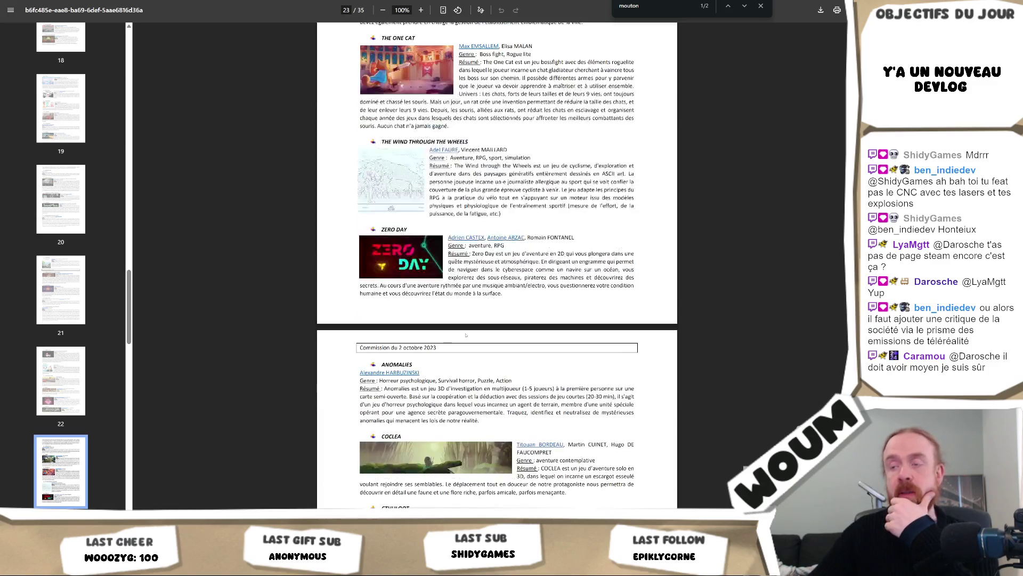
scroll(479, 144, down, 5)
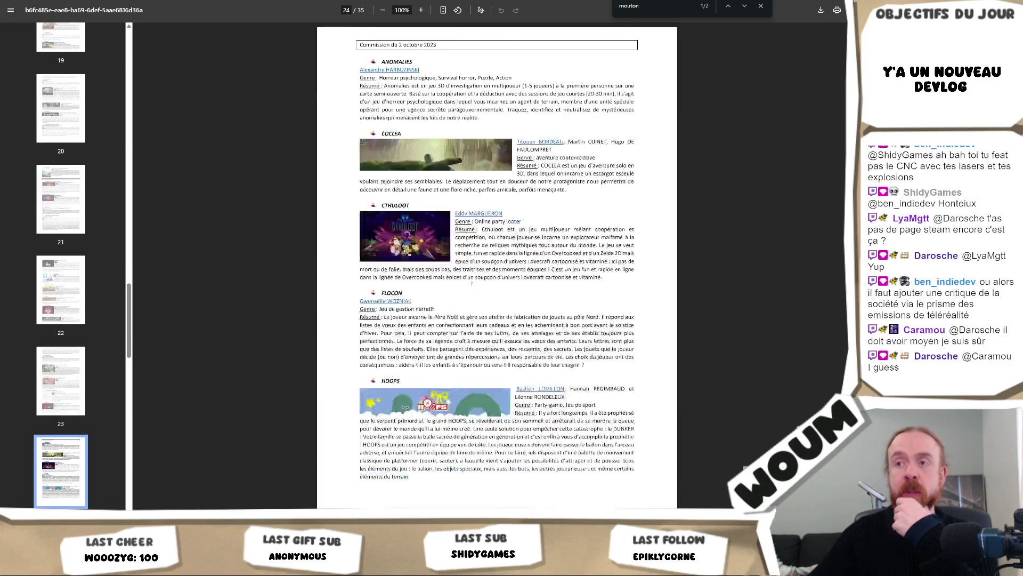
scroll(485, 305, down, 4)
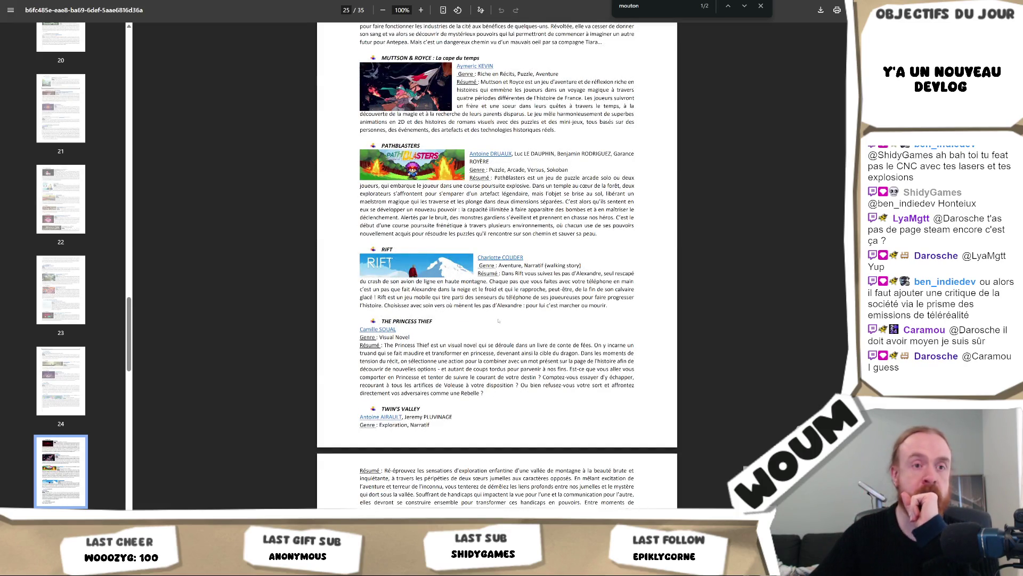
scroll(498, 318, down, 2)
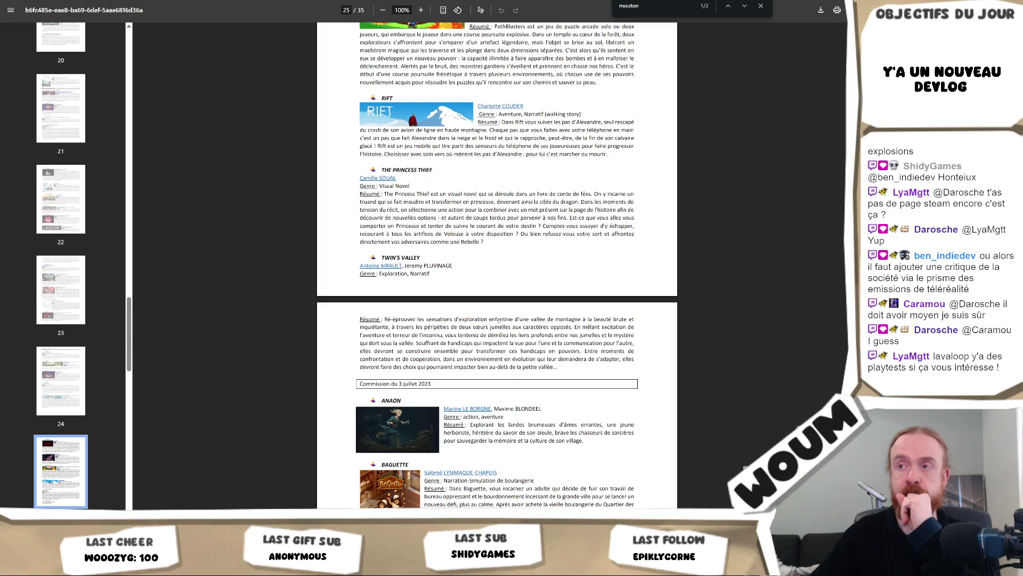
Step: Scroll back up to page 19's Chocottes à Champignol, Clema and Dark Stain entries
scroll(498, 320, up, 2)
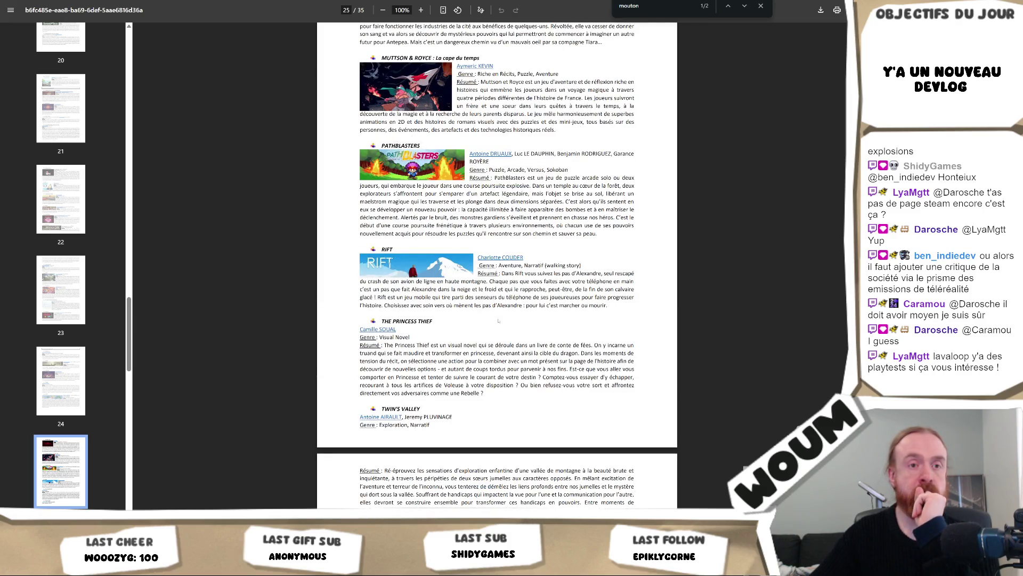
scroll(498, 320, up, 3)
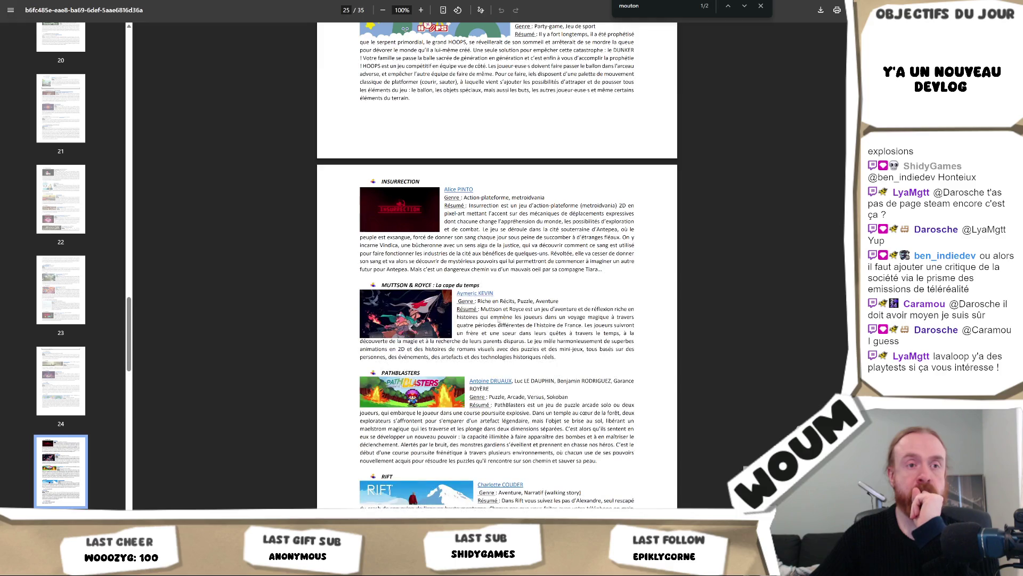
scroll(497, 321, up, 16)
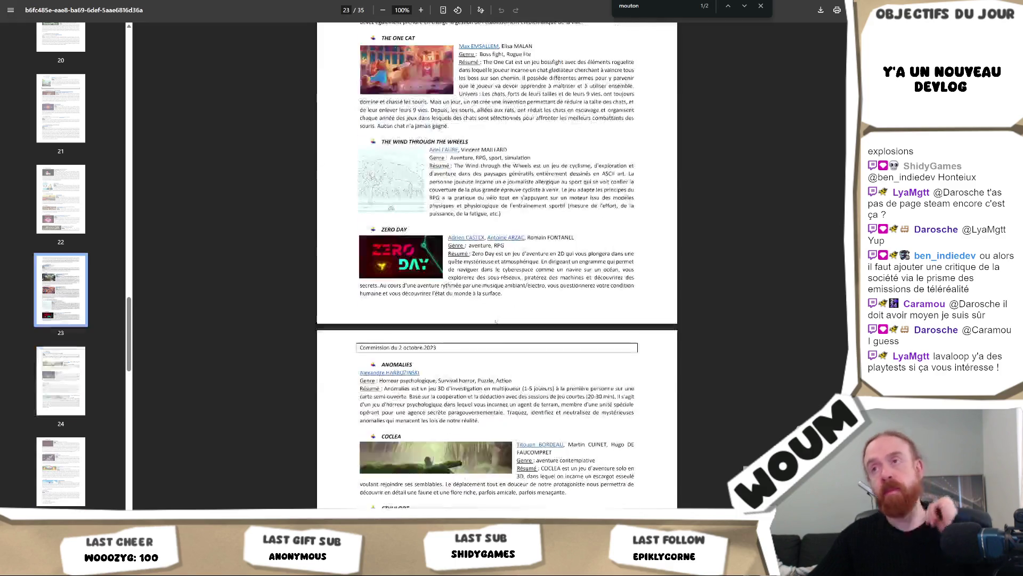
scroll(495, 320, up, 15)
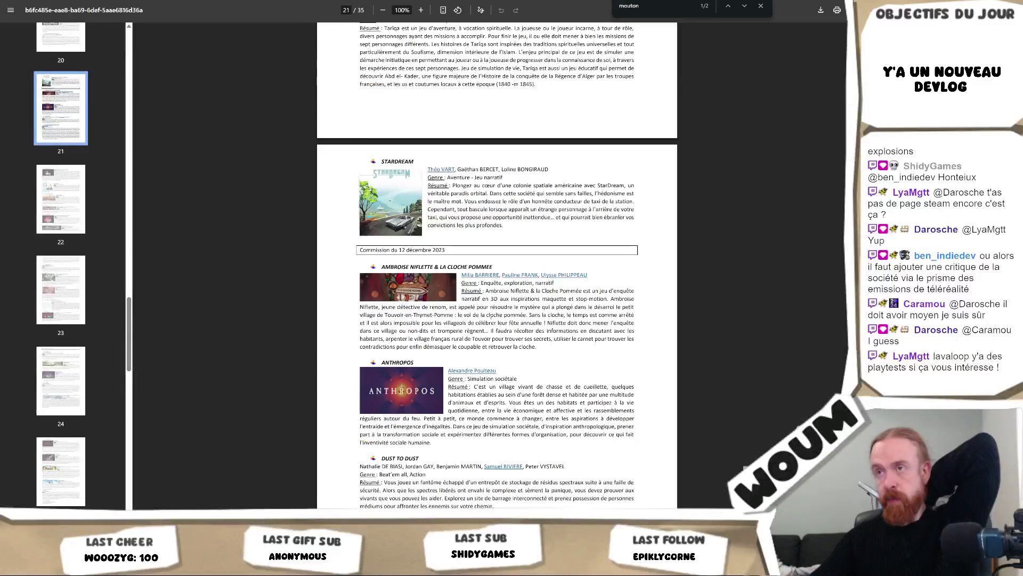
scroll(491, 311, up, 3)
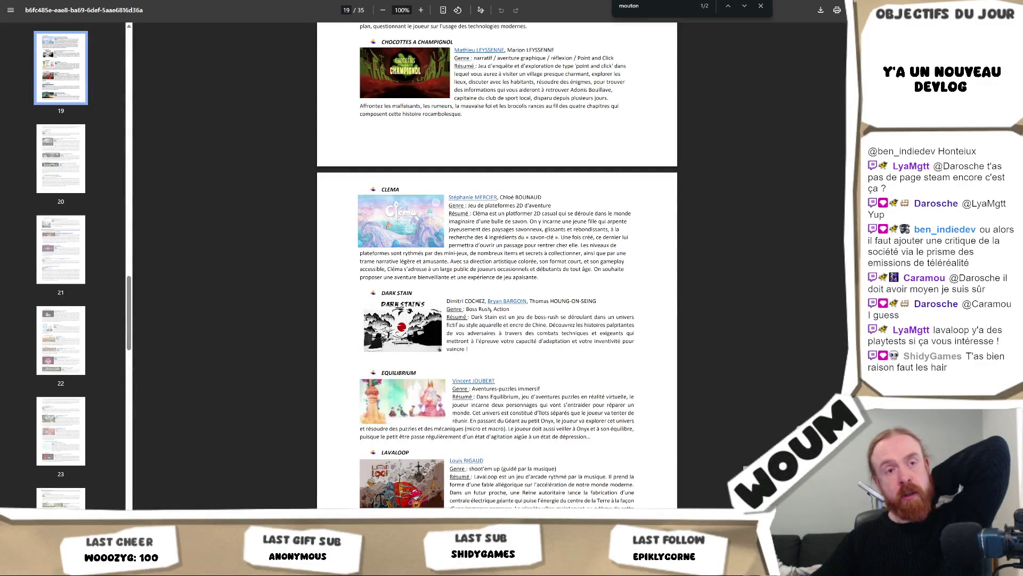
scroll(491, 310, up, 1)
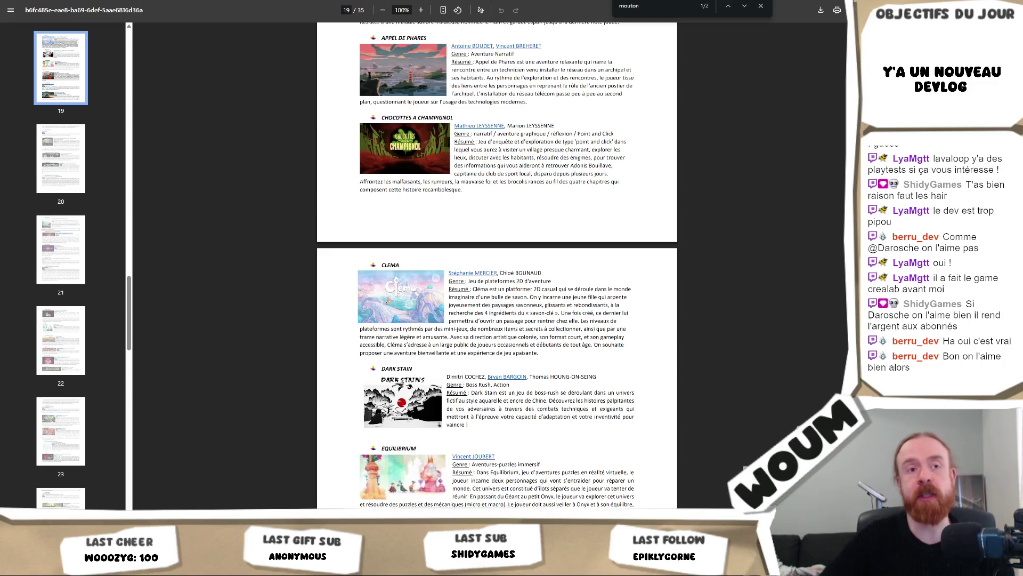
Step: Scroll around pages 18–20, then up to page 17 listing Megachess, Mirliflore, Pilot, RSVP, Slippy Hollow
scroll(621, 345, up, 5)
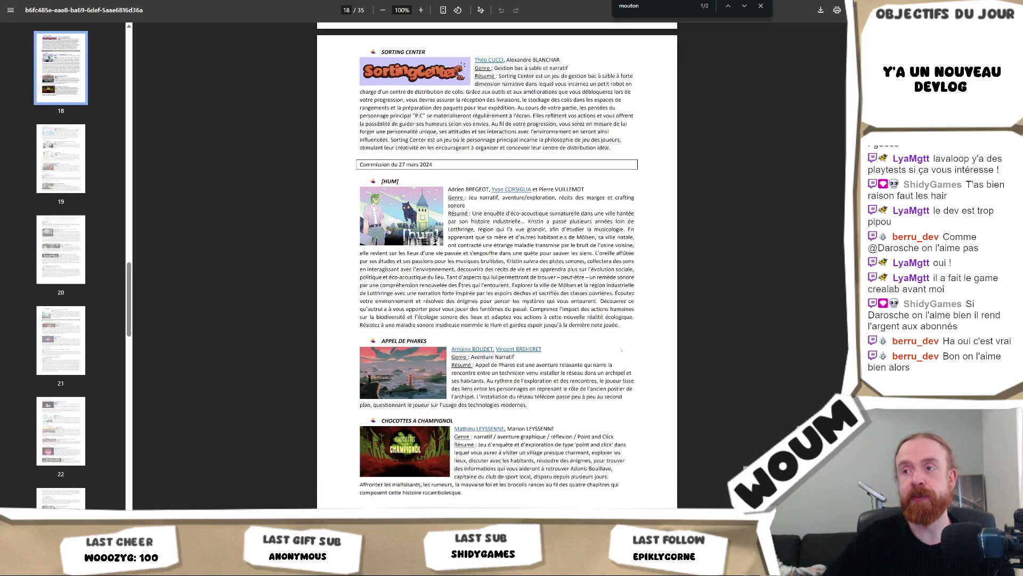
scroll(621, 350, down, 4)
scroll(620, 349, down, 10)
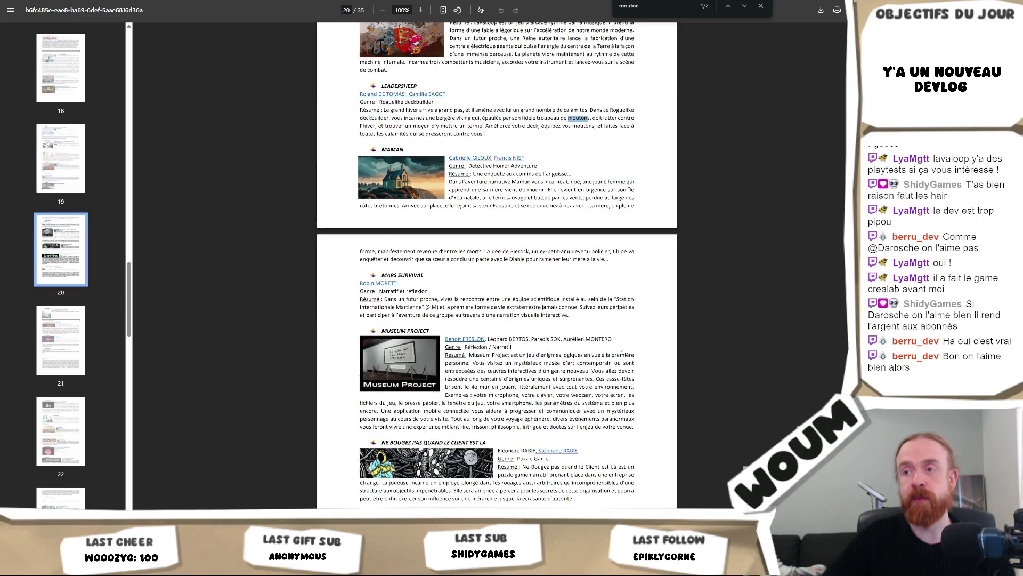
scroll(621, 349, down, 4)
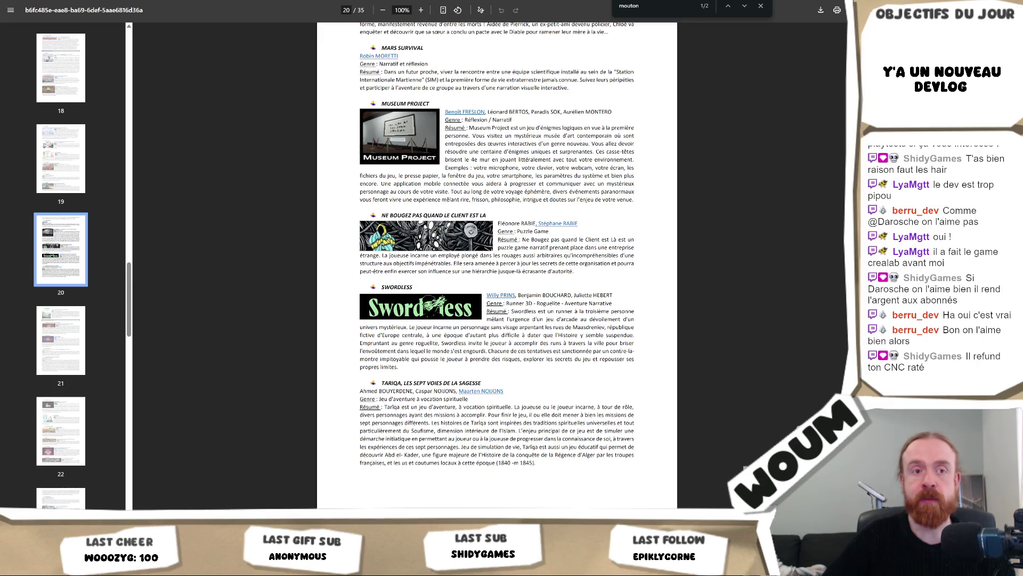
scroll(497, 266, up, 7)
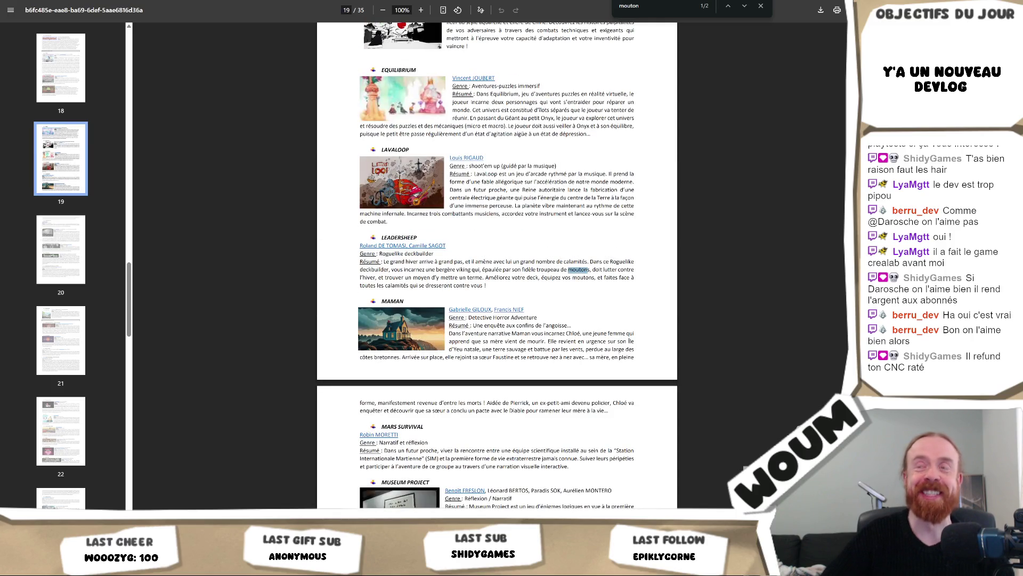
scroll(581, 185, up, 5)
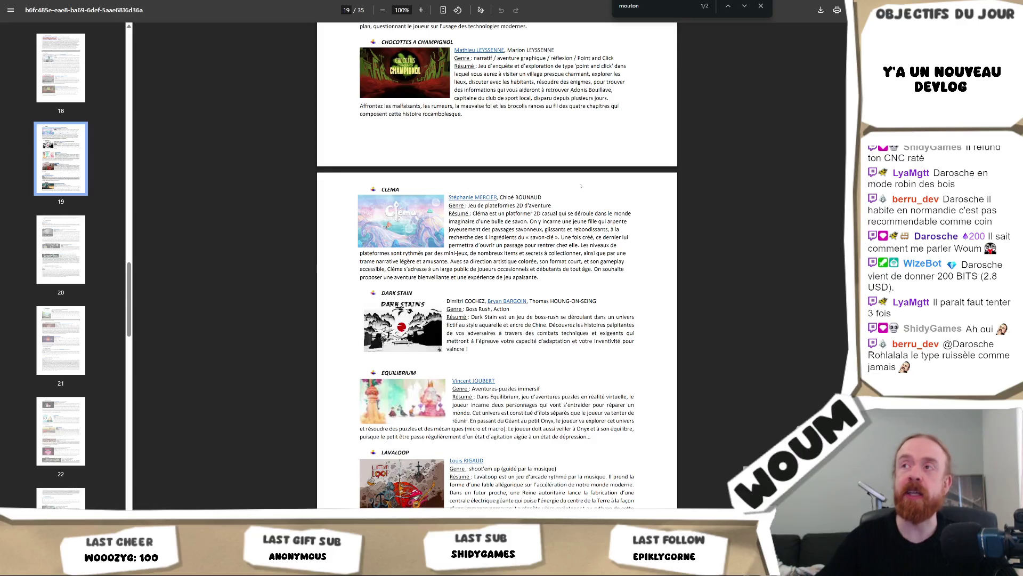
scroll(581, 186, up, 5)
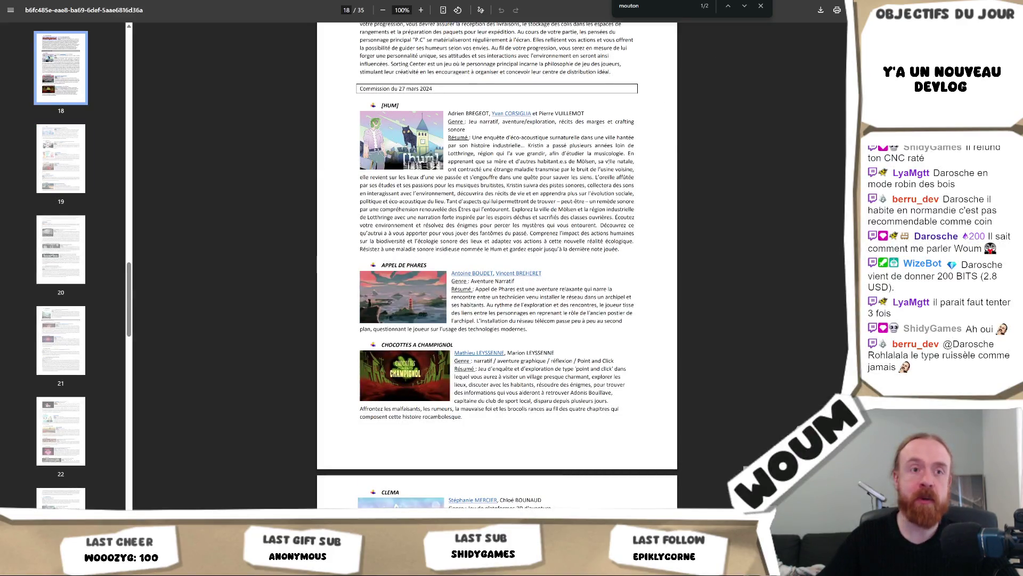
scroll(608, 161, up, 2)
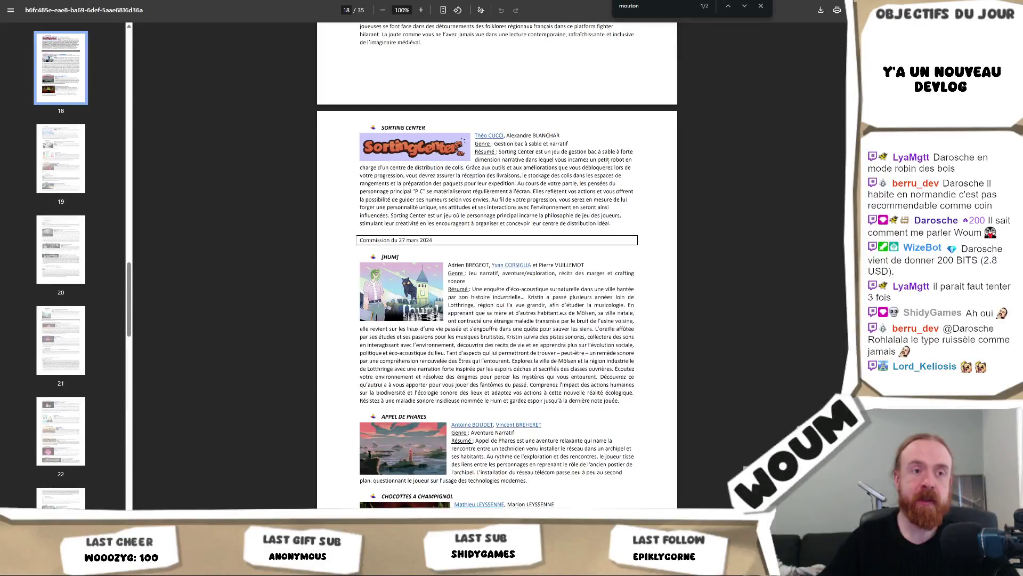
scroll(609, 161, up, 3)
scroll(608, 161, up, 4)
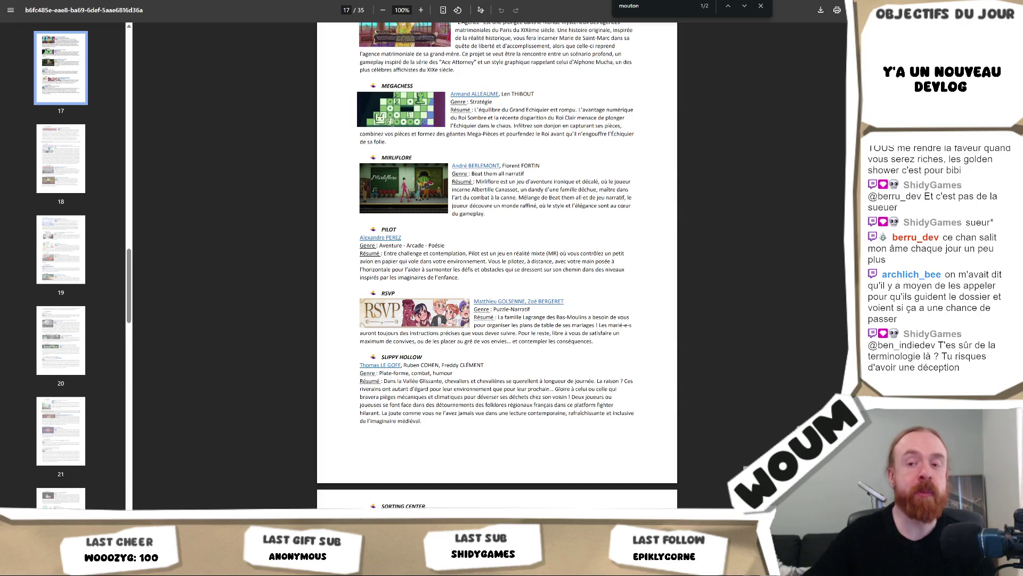
Step: Switch to the Unity editor and pan the testmap game map in the Game view
click(188, 473)
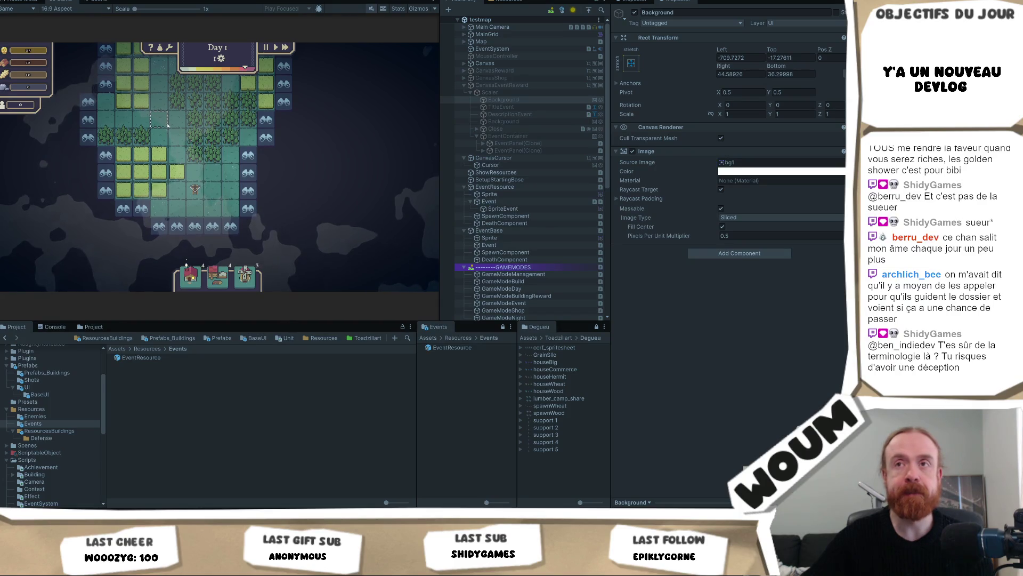
drag(172, 131, 200, 168)
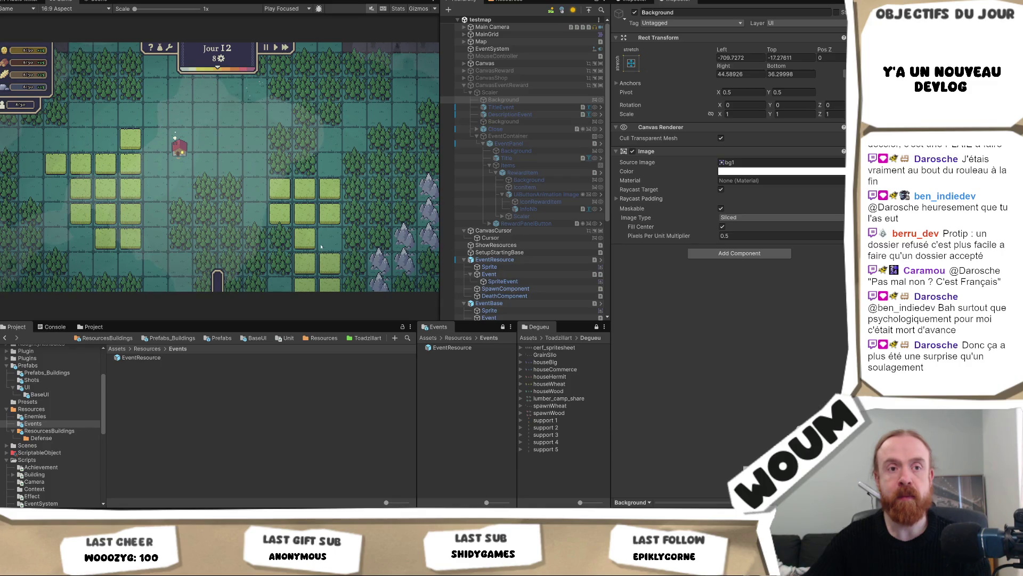
Step: Shift the Game view–Hierarchy splitter left twice, giving the Hierarchy more room
mouse_move(437, 241)
mouse_down()
mouse_move(388, 244)
mouse_move(480, 243)
mouse_move(389, 244)
mouse_move(404, 244)
mouse_up()
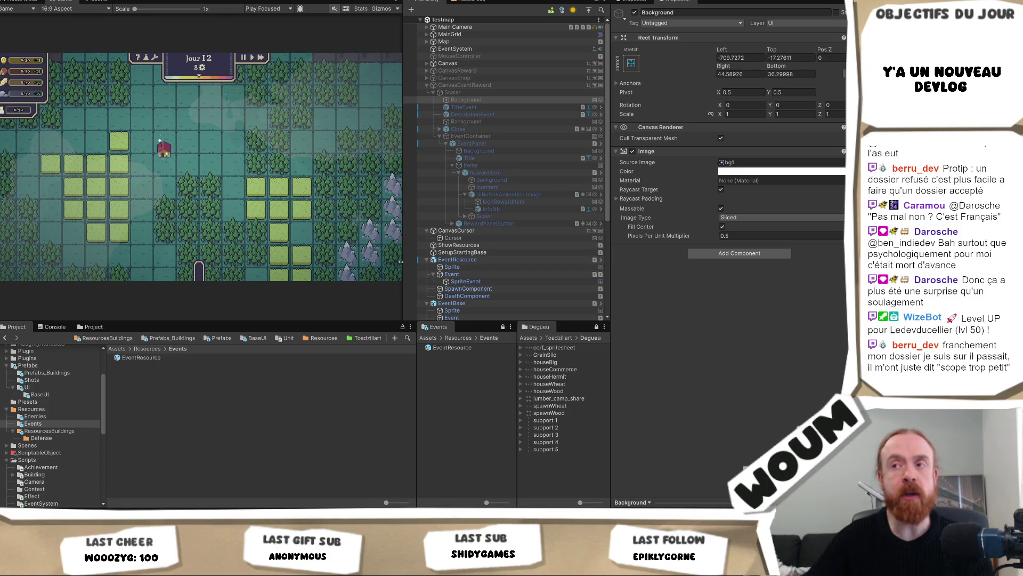
mouse_move(403, 256)
mouse_down()
mouse_move(356, 251)
mouse_move(399, 252)
mouse_up()
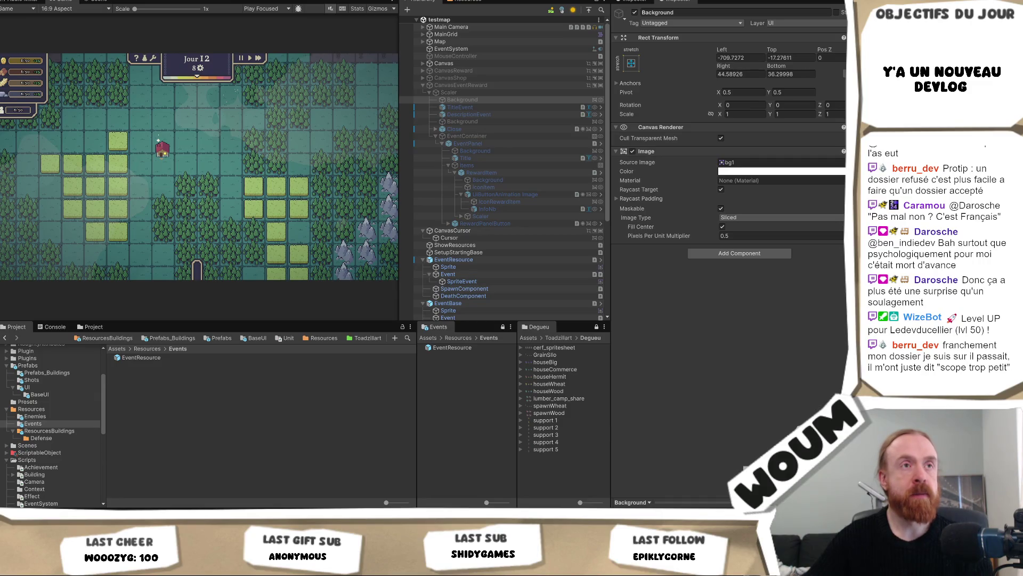
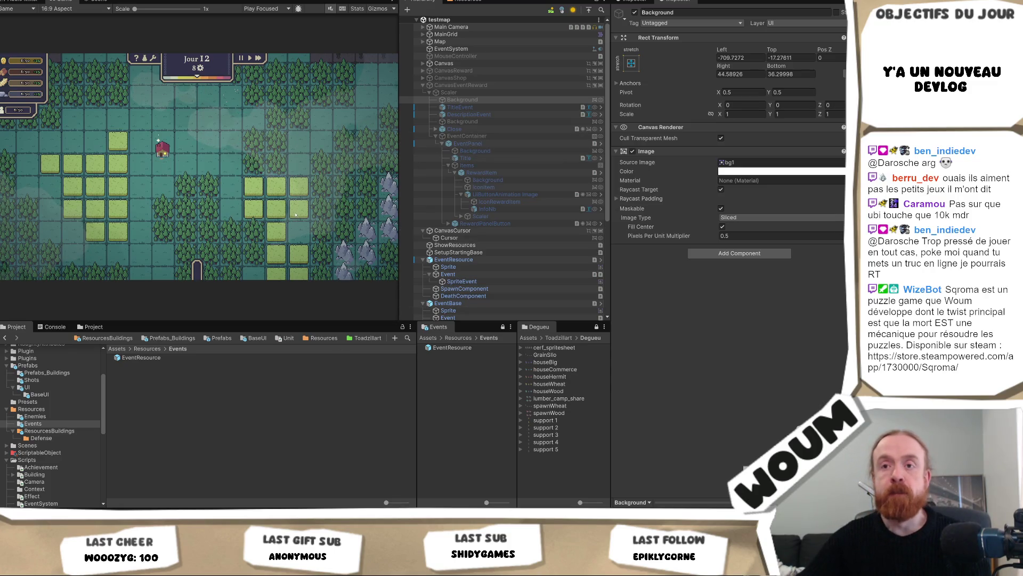
Step: Inspect the EventResource prefab, then leave Unity for the CNC commission results web page
click(373, 357)
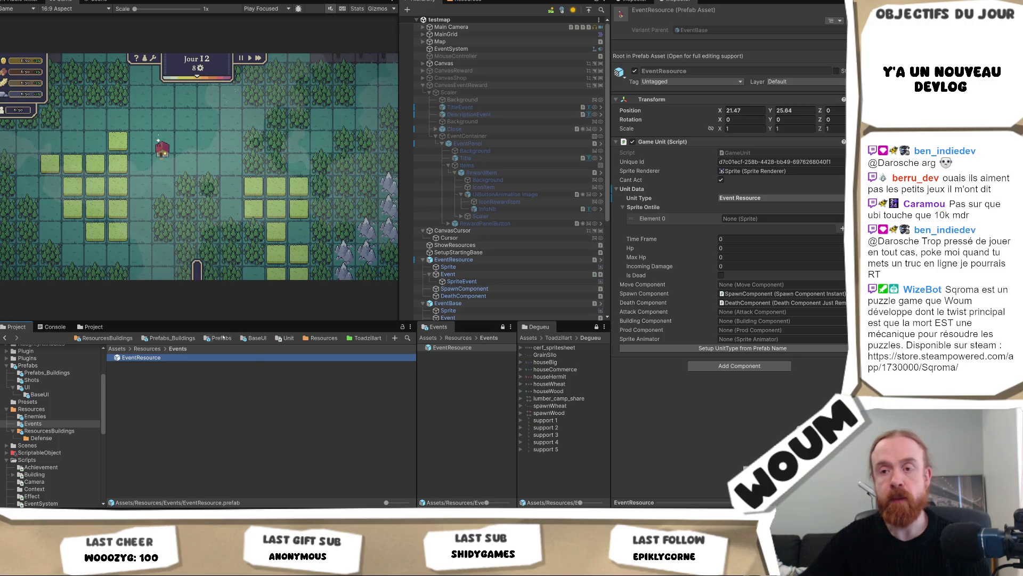
key(alt+Tab)
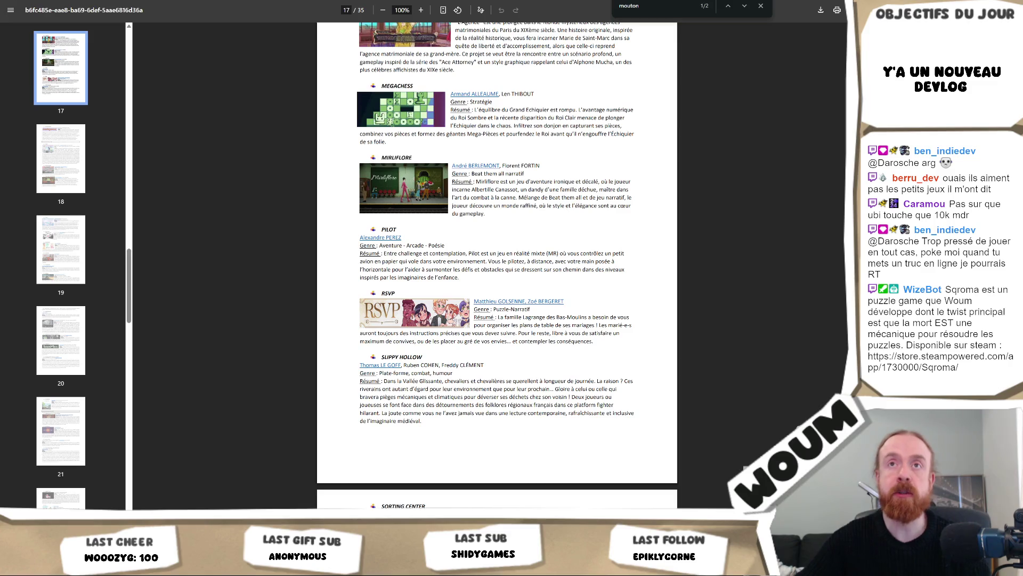
key(ctrl+w)
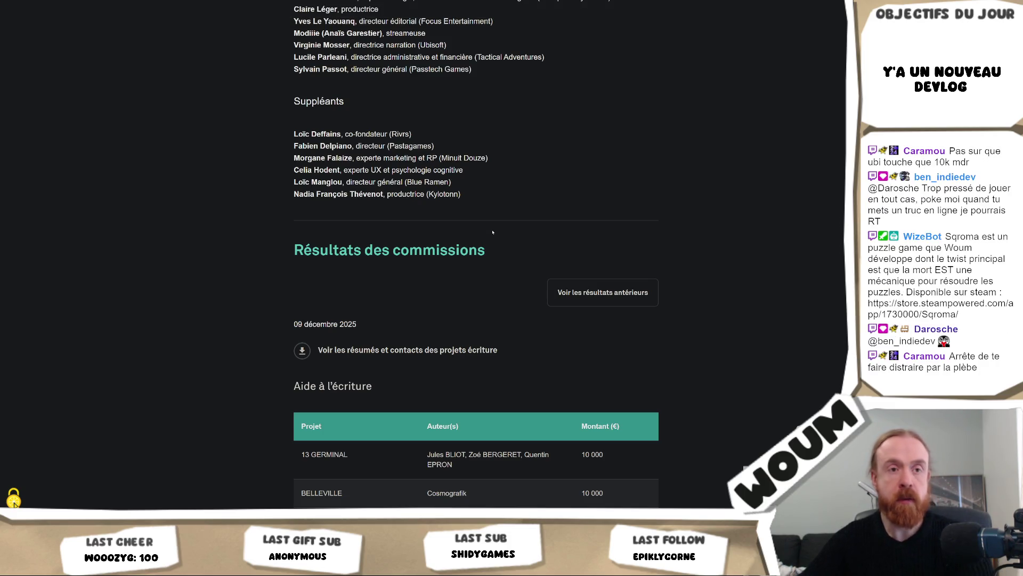
Step: Scroll the CNC results down to the Aide à la production and Aide aux manifestations tables
scroll(640, 320, down, 3)
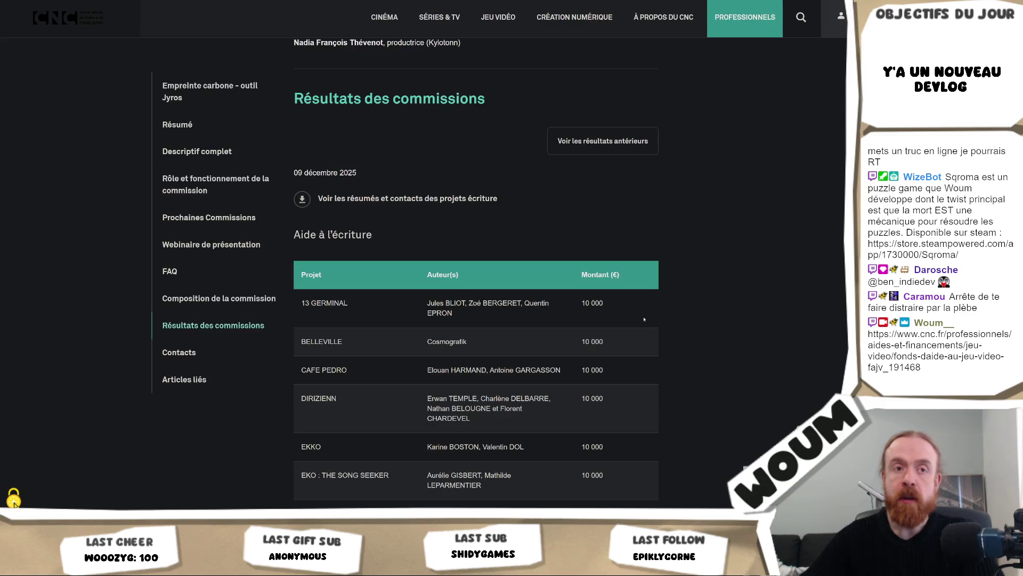
scroll(650, 318, down, 12)
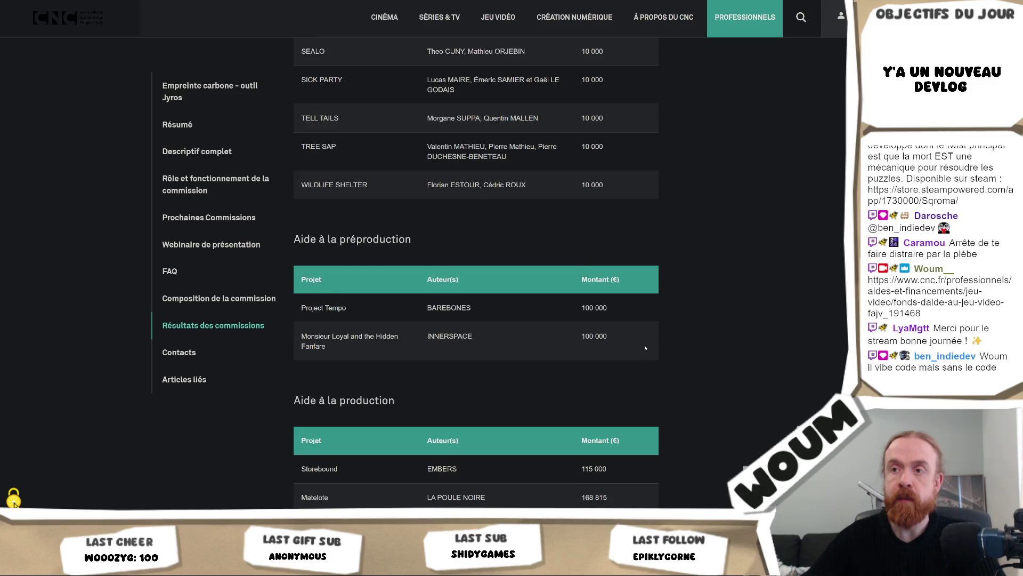
scroll(645, 348, down, 4)
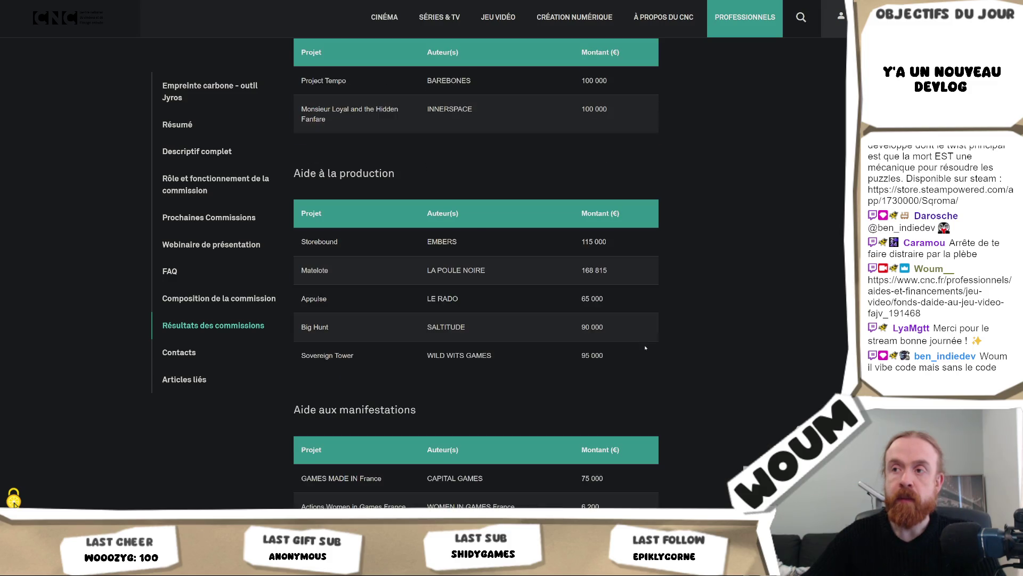
scroll(645, 348, down, 2)
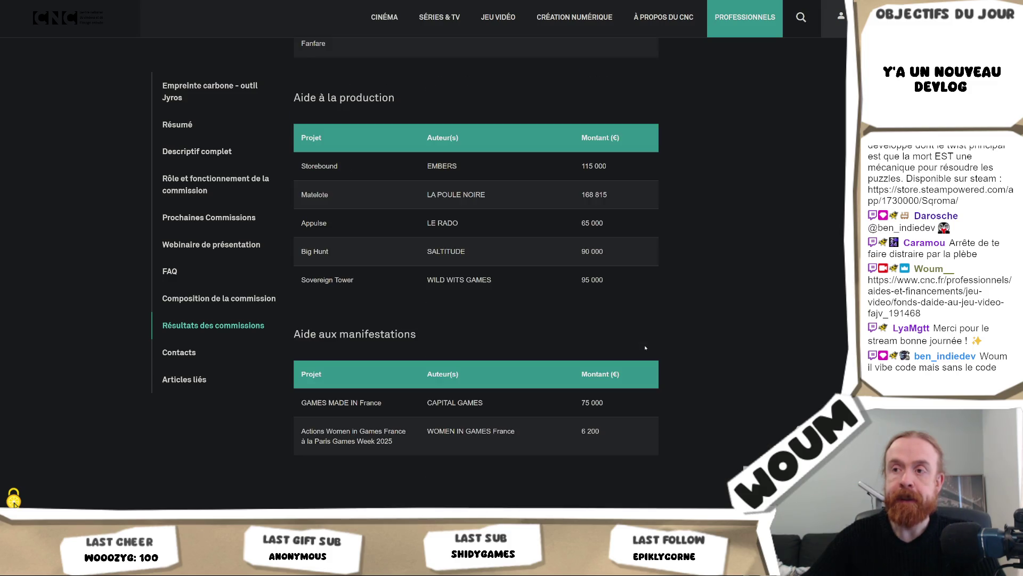